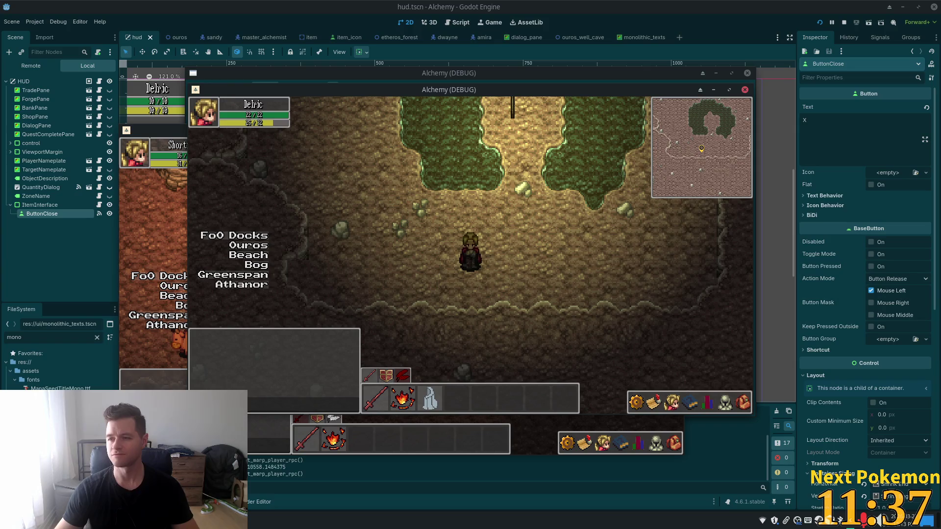
# Step: Walk the character down-left, north into the cave, and to the grass clearing's centre
pyautogui.press('Left')
pyautogui.press('Down')
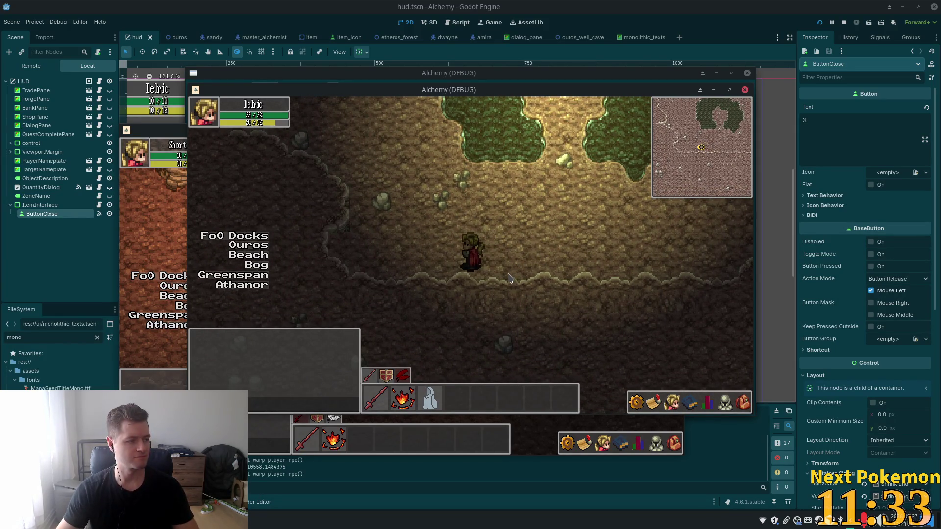
pyautogui.press('Up')
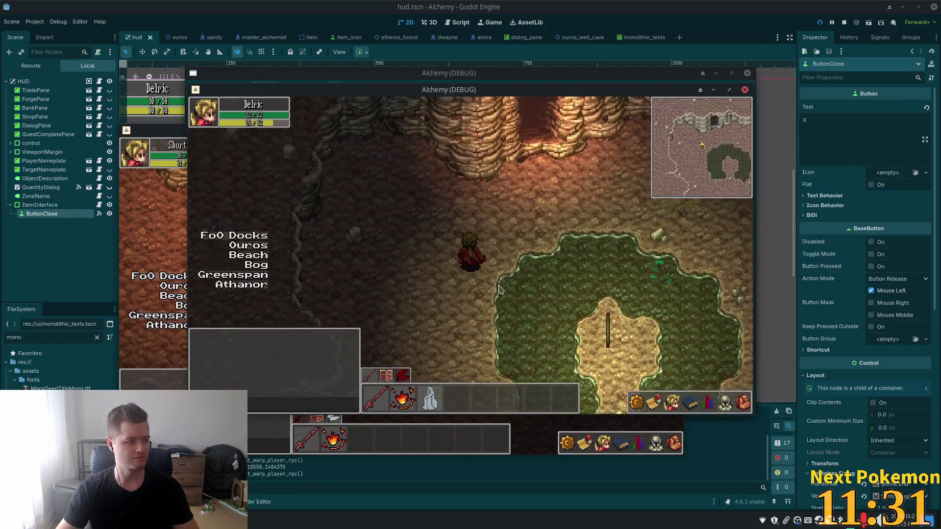
pyautogui.press('Up')
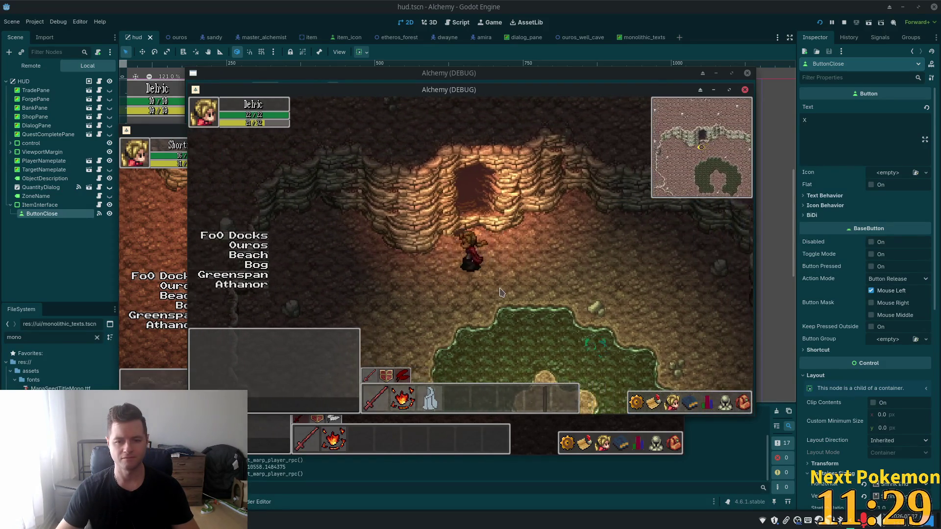
pyautogui.press('Up')
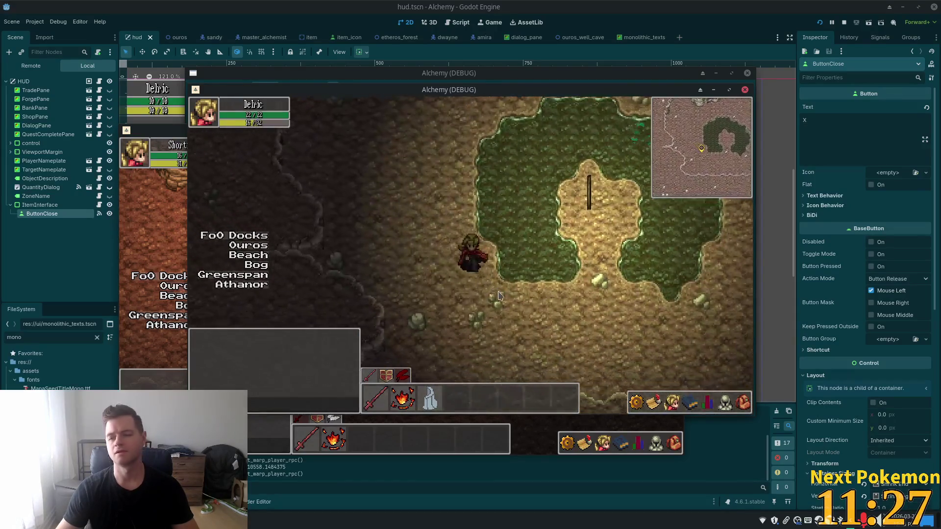
pyautogui.press('Right')
pyautogui.press('Up')
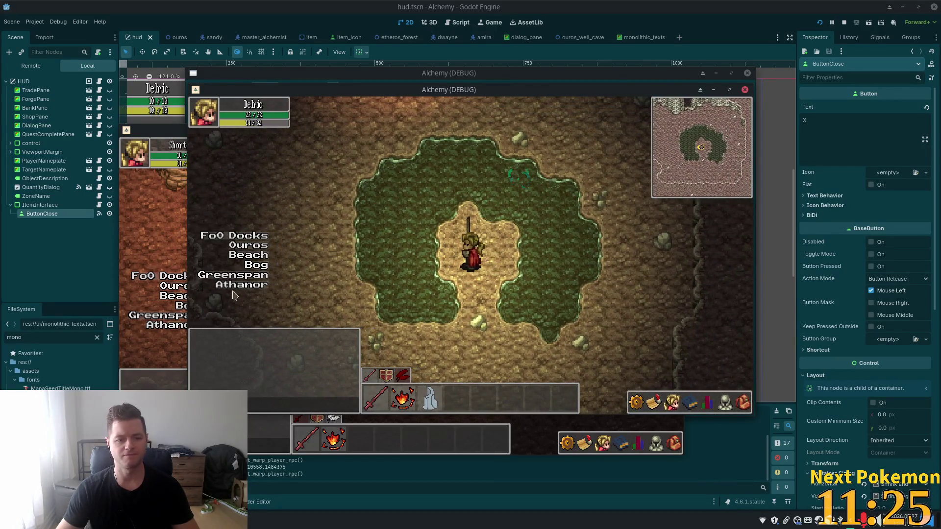
# Step: Warp to Solara Desert, walk up-right to the stone obelisks, then return to the editor
pyautogui.click(249, 255)
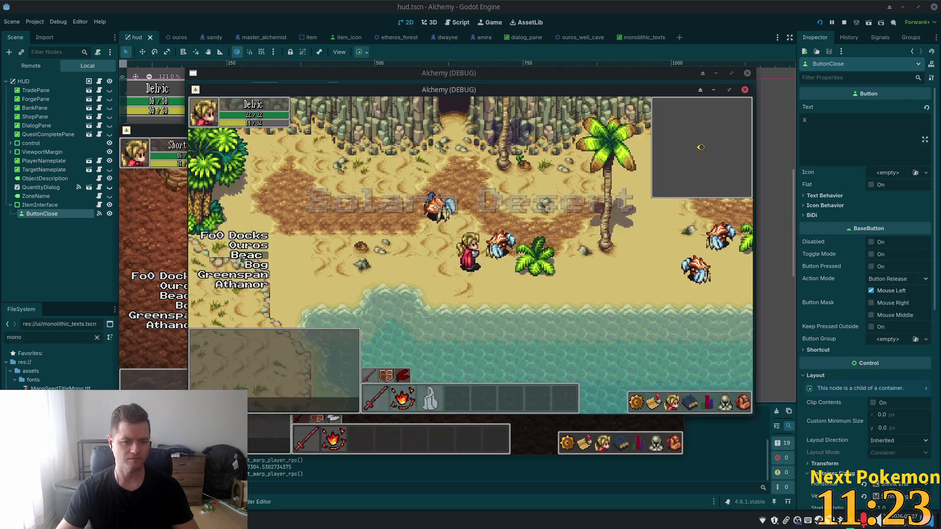
pyautogui.press('Up')
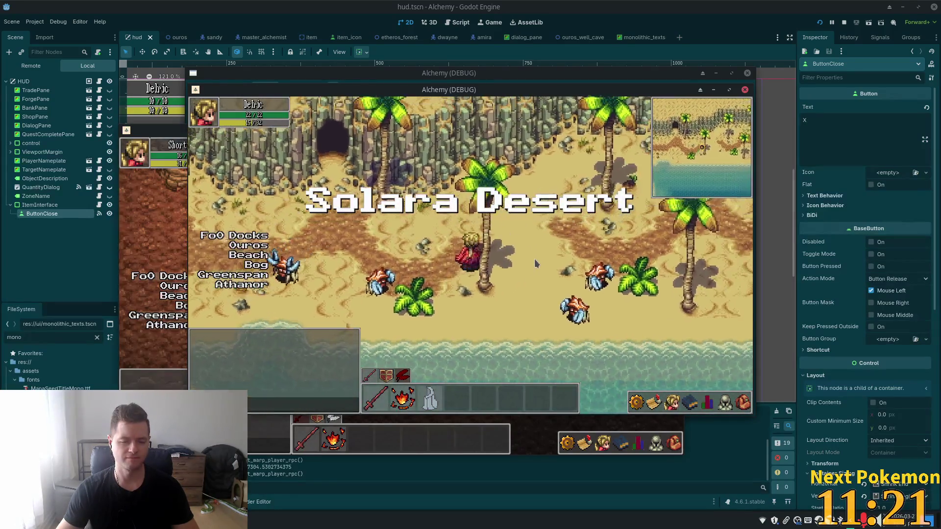
pyautogui.press('Right')
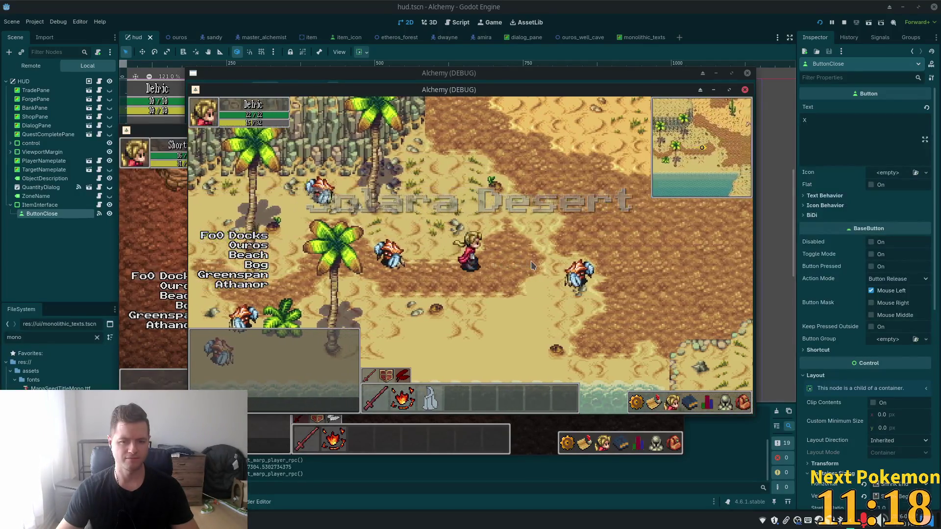
pyautogui.press('Right')
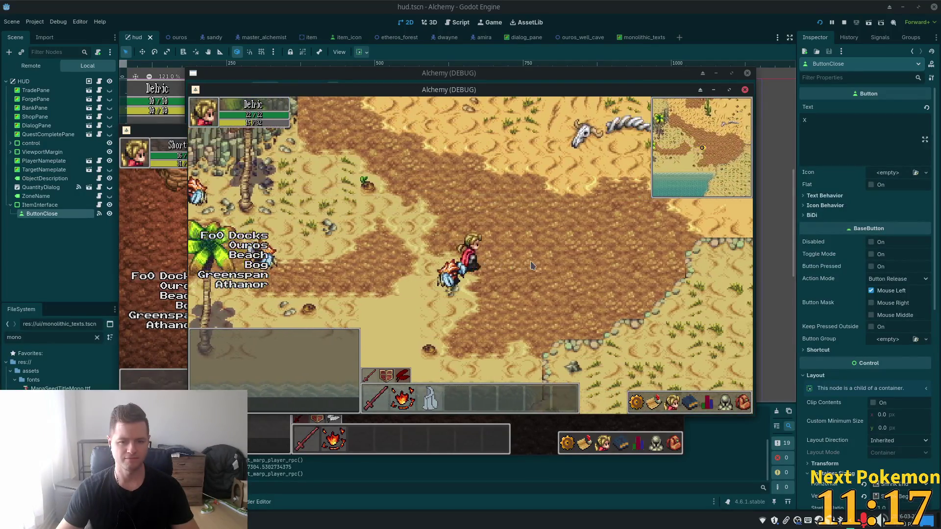
pyautogui.press('Right')
pyautogui.press('Up')
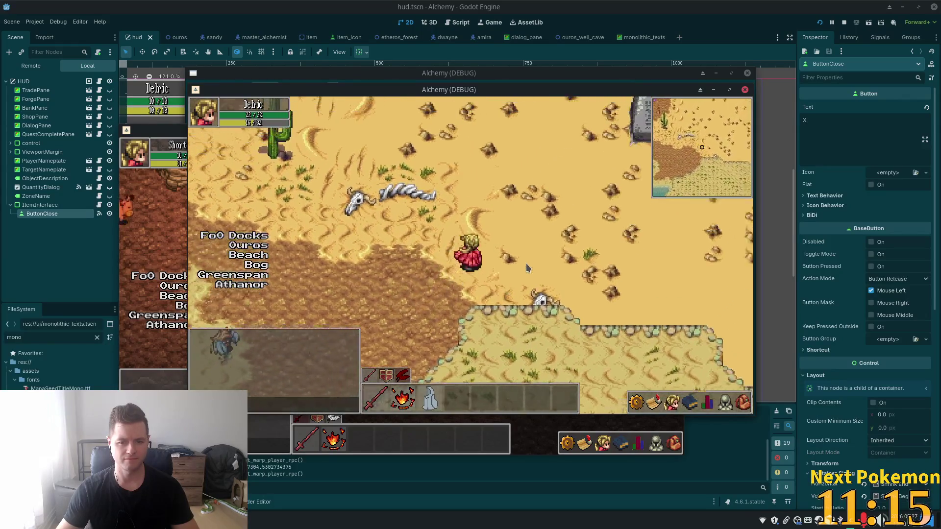
pyautogui.press('Right')
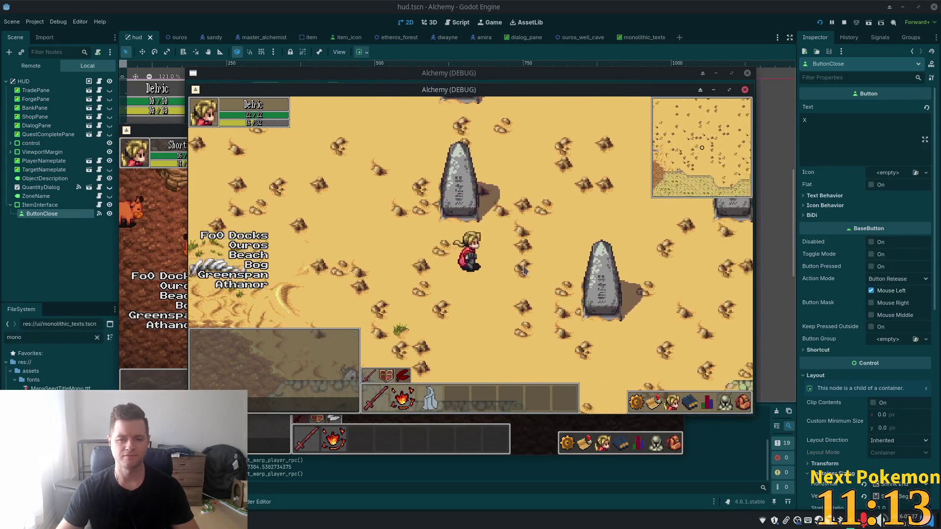
pyautogui.press('Up')
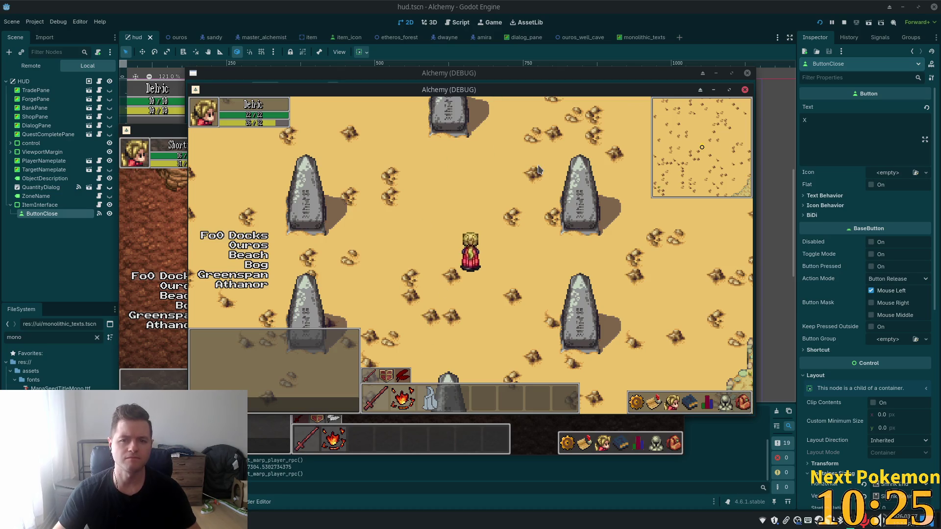
pyautogui.click(668, 5)
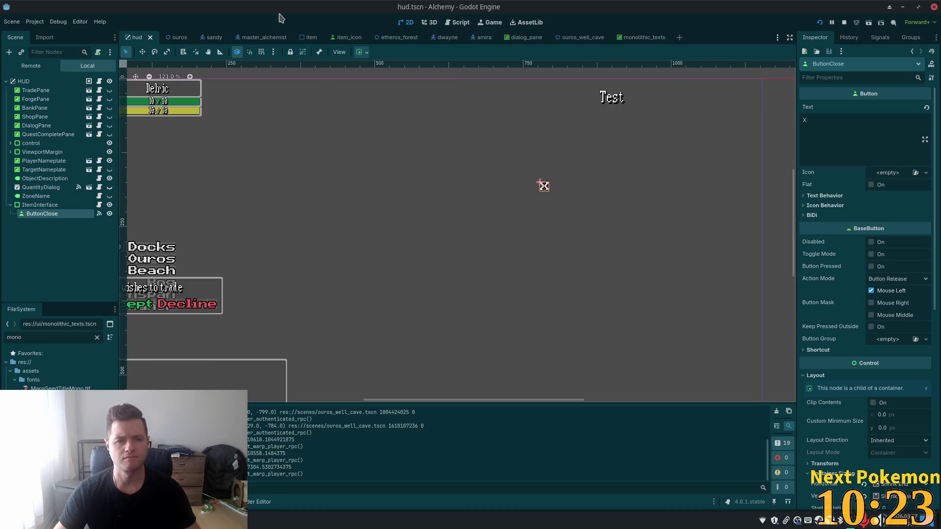
# Step: Open the Select Resource quick-open list of recent project files
pyautogui.hotkey('shift', 'alt', 'o')
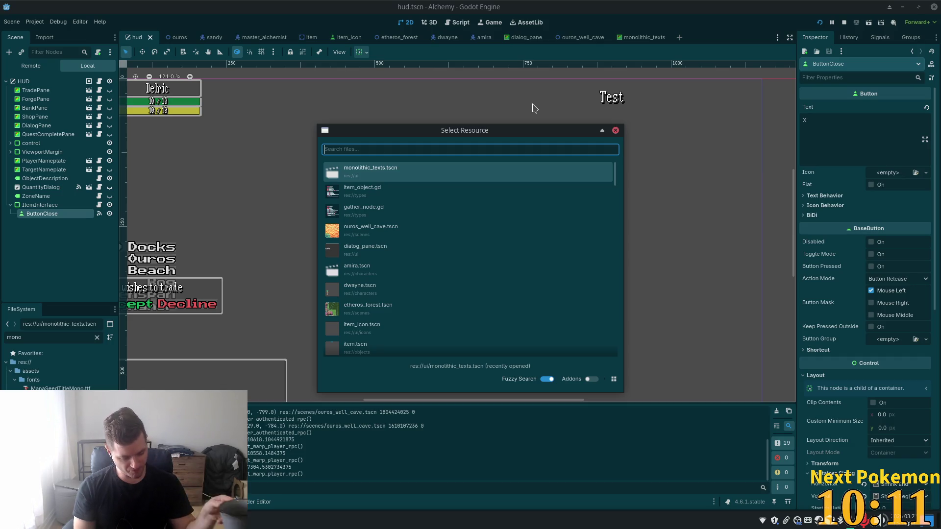
# Step: Search 'solara' and open solara_desert.tscn rather than its script
pyautogui.write('solara')
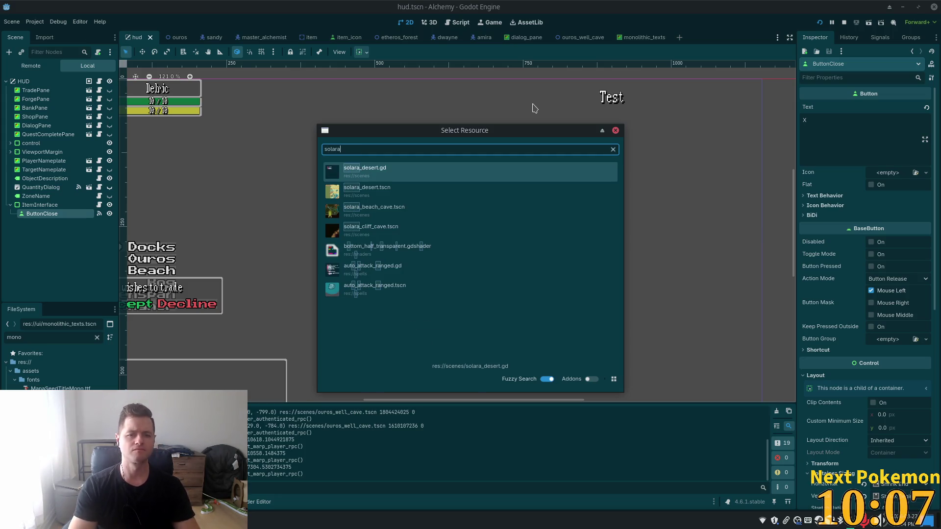
pyautogui.press('Down')
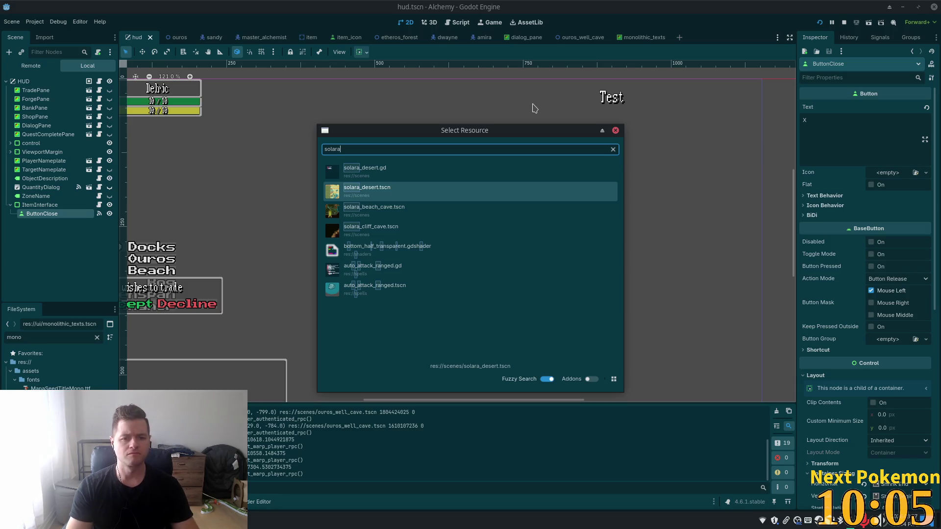
pyautogui.press('Return')
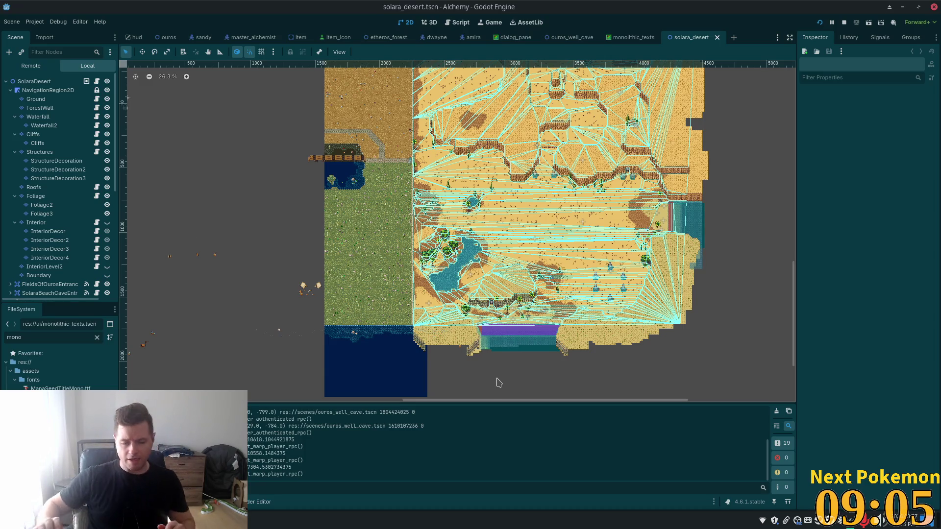
# Step: Zoom onto the obelisks, select StoneObelisks and StoneObelisk5, then launch the Thunar file manager
pyautogui.scroll(8, 597, 266)
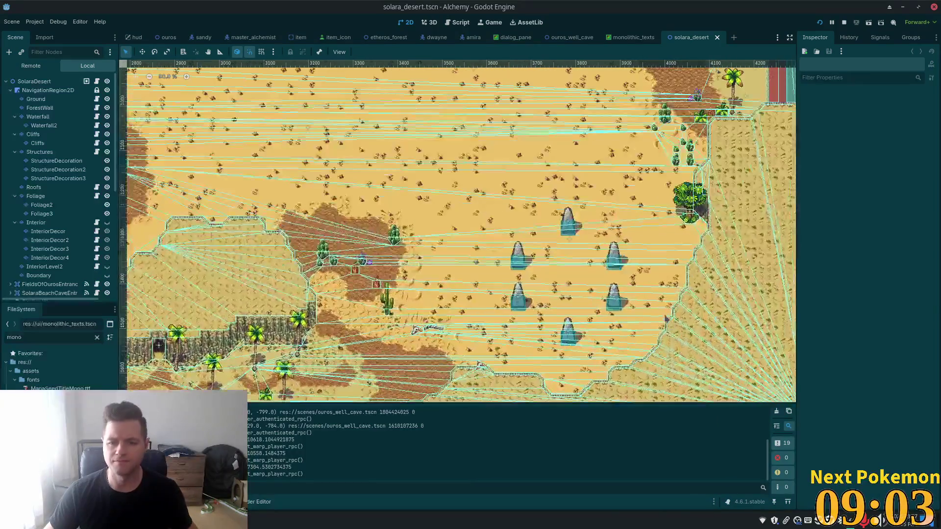
pyautogui.scroll(2, 624, 317)
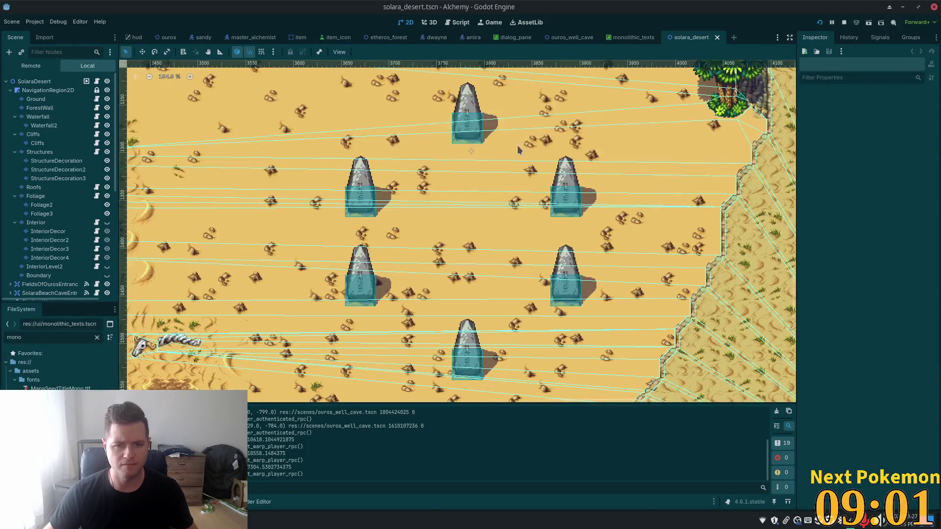
pyautogui.scroll(-5, 68, 222)
pyautogui.scroll(-3, 67, 221)
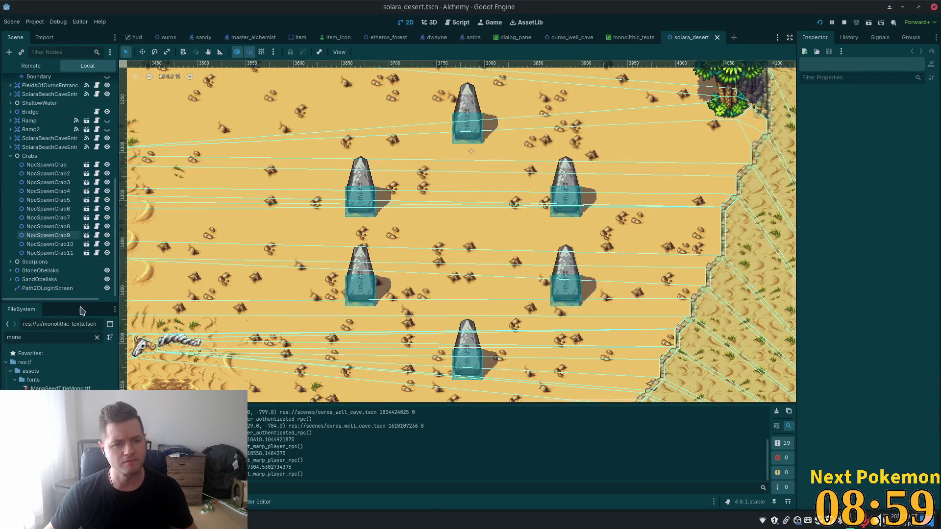
pyautogui.click(53, 272)
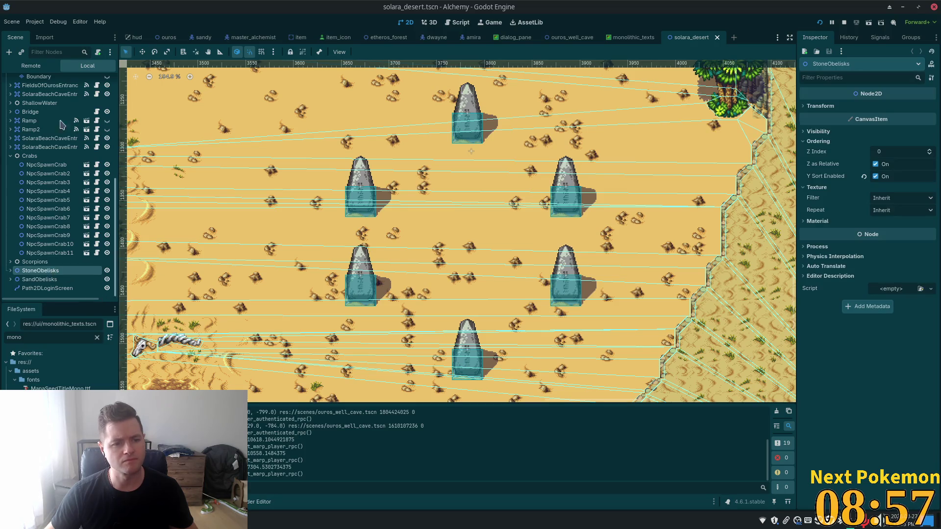
pyautogui.click(359, 209)
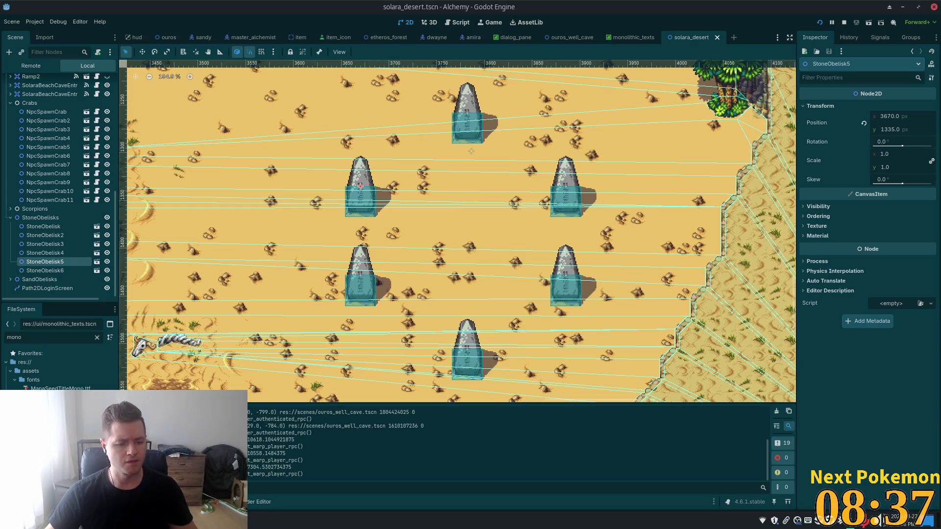
pyautogui.press('super')
pyautogui.press('Escape')
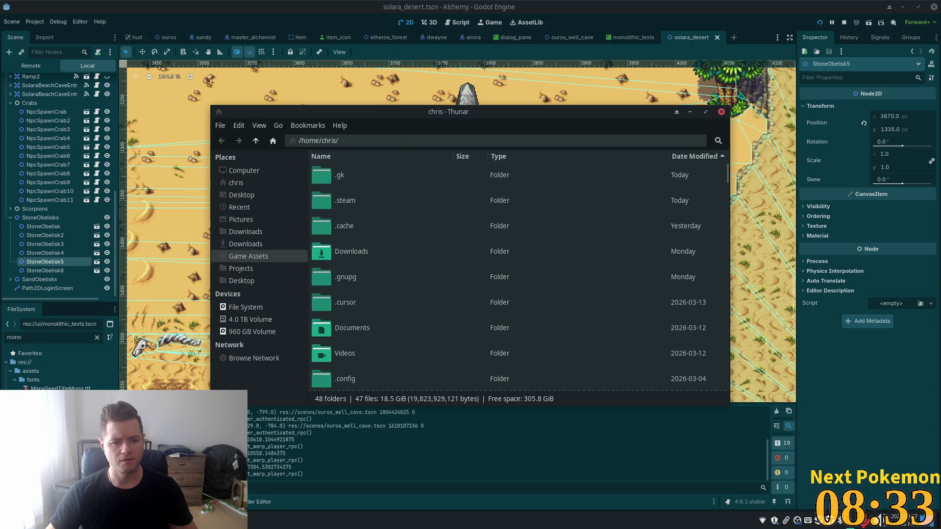
# Step: Browse down through the Game Assets folders, then leave Thunar for the Godot desert scene
pyautogui.click(249, 256)
pyautogui.scroll(-5, 539, 225)
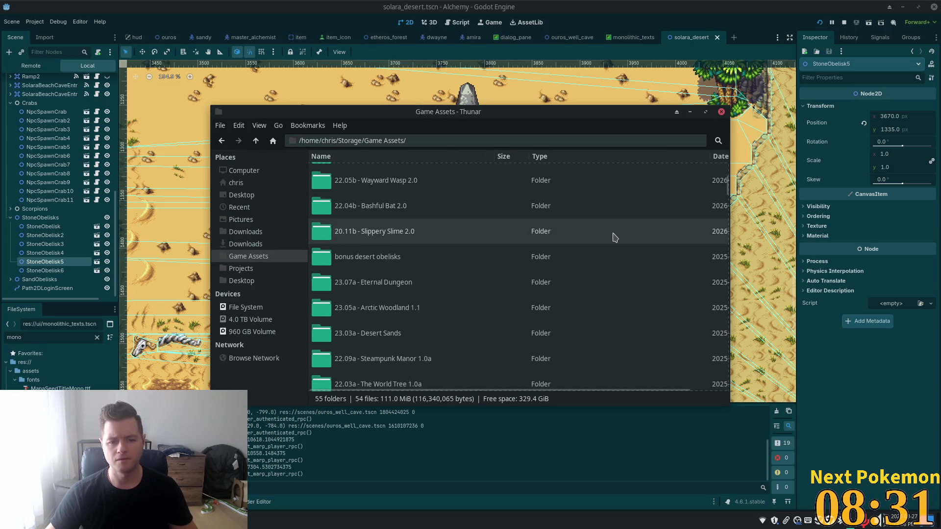
pyautogui.scroll(-2, 539, 261)
pyautogui.scroll(-10, 529, 259)
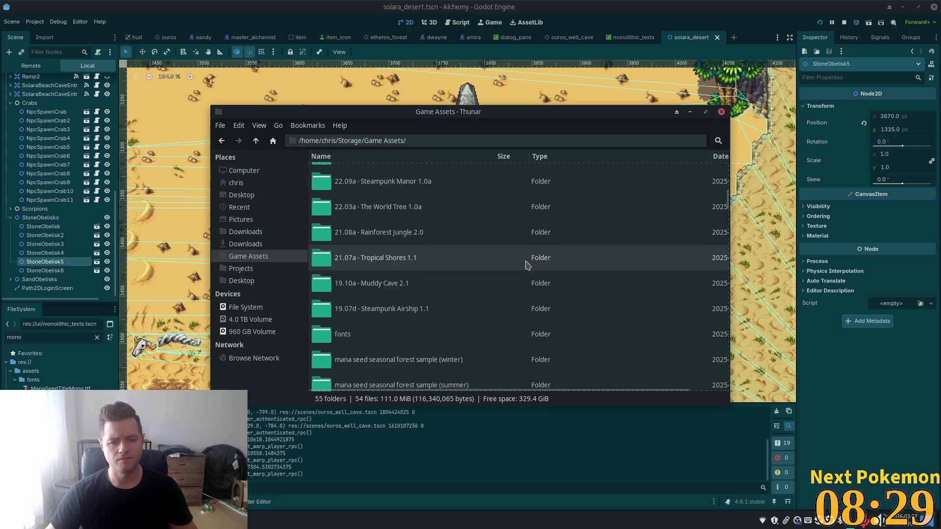
pyautogui.scroll(-5, 508, 268)
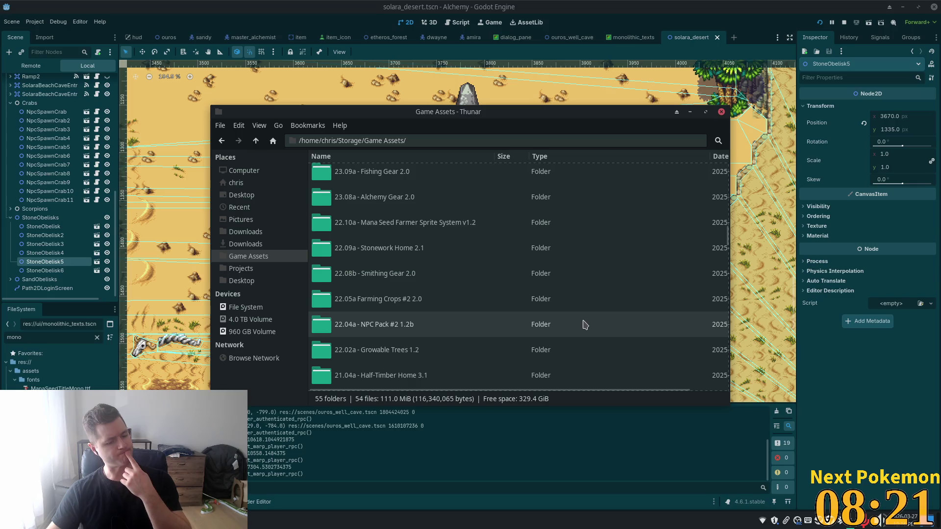
pyautogui.hotkey('alt', 'Tab')
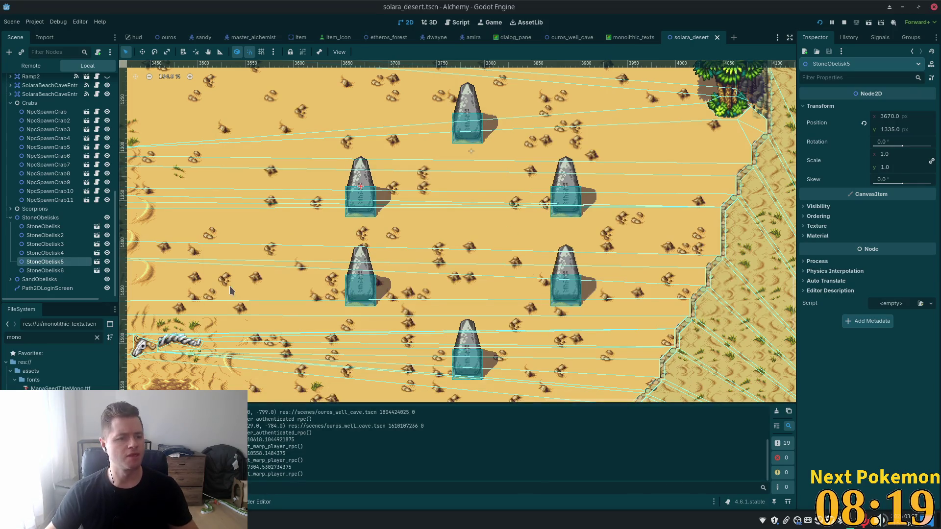
pyautogui.click(49, 227)
pyautogui.click(96, 227)
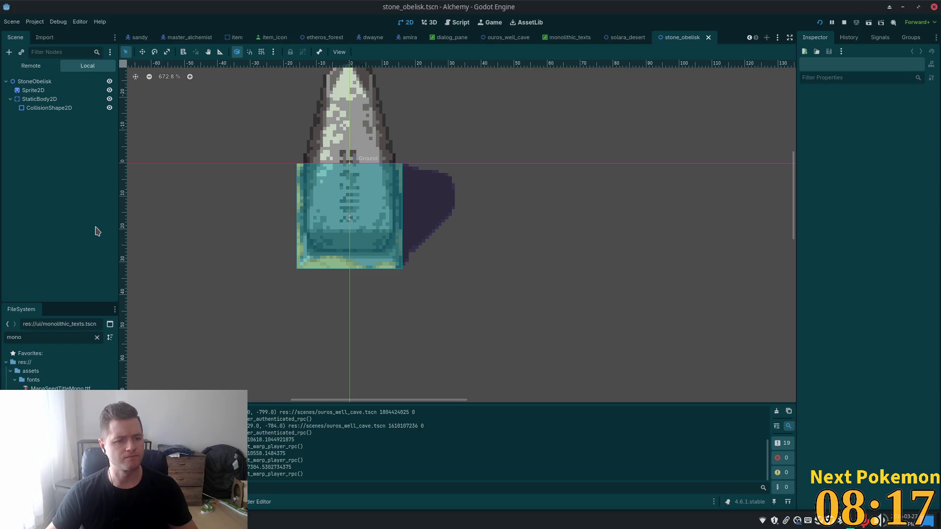
pyautogui.scroll(-3, 196, 167)
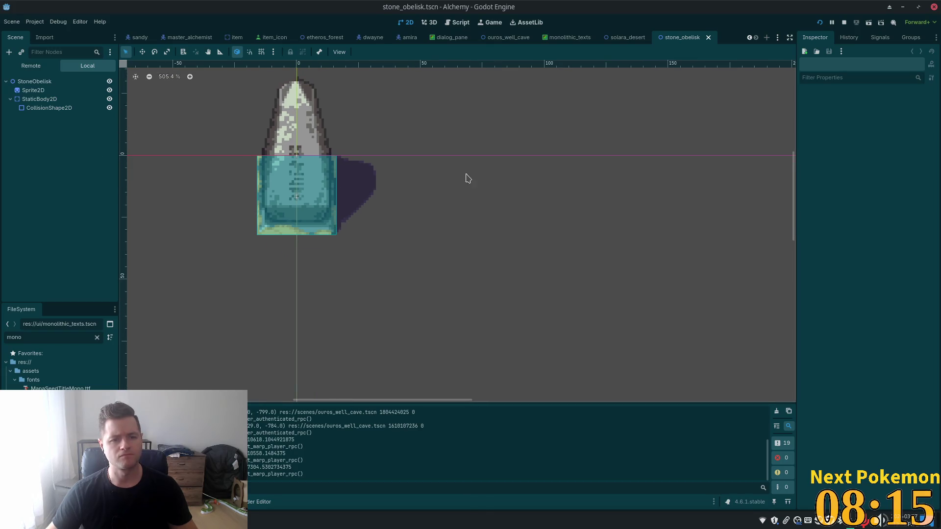
pyautogui.scroll(-5, 468, 179)
pyautogui.click(47, 81)
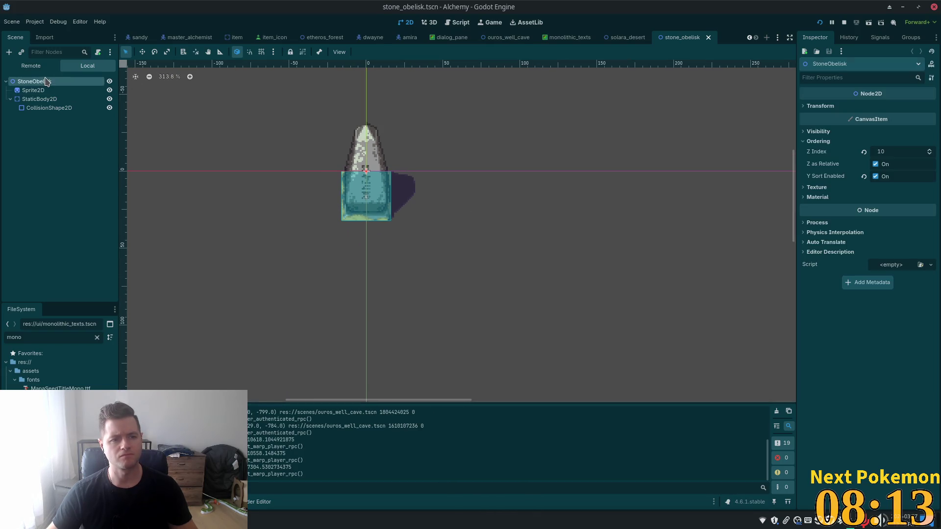
pyautogui.hotkey('ctrl', 'a')
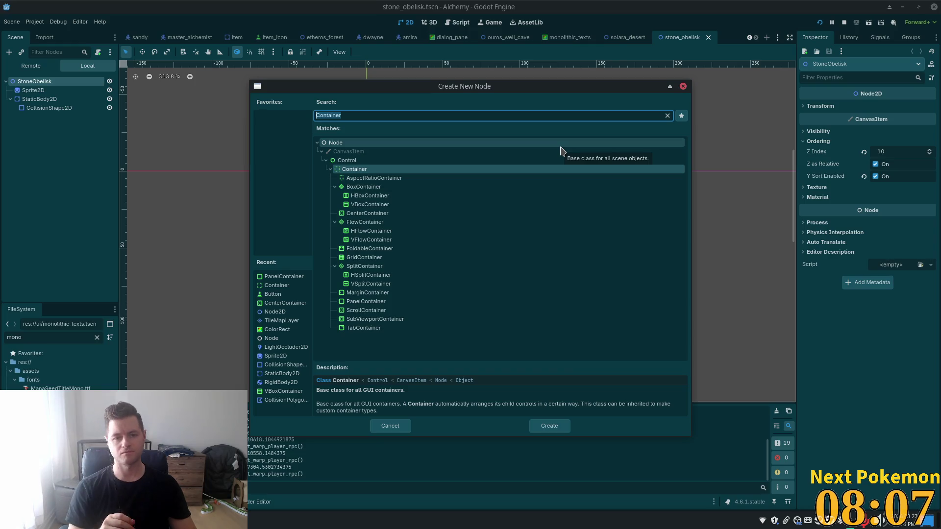
pyautogui.click(683, 86)
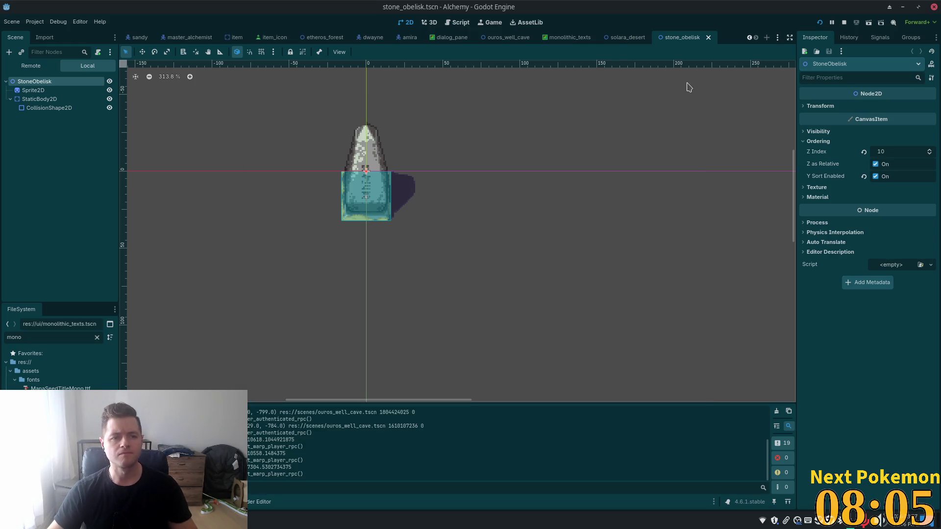
pyautogui.click(98, 52)
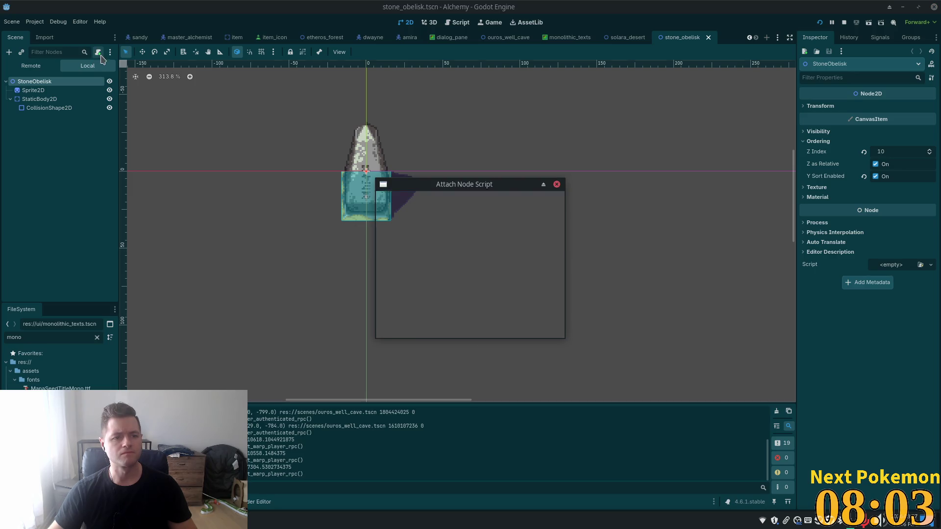
pyautogui.click(431, 327)
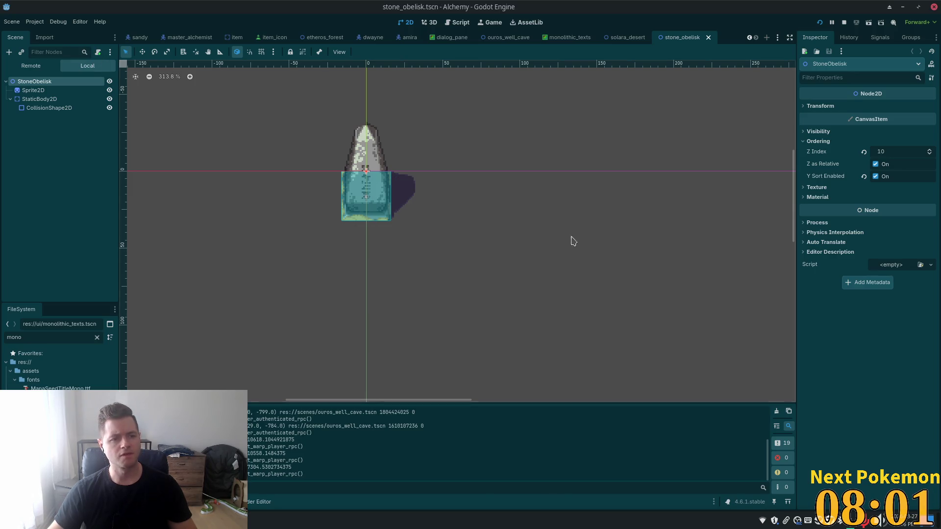
pyautogui.scroll(2, 186, 139)
pyautogui.scroll(-2, 265, 162)
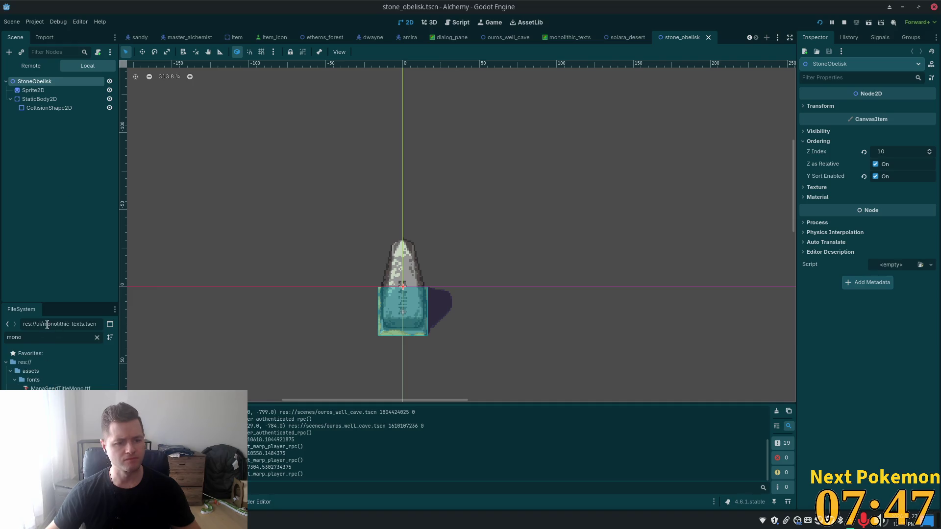
# Step: Filter for 'alche', drop alchemy symbols 16x16.png into the scene, enable Region and open Edit Region
pyautogui.click(38, 337)
pyautogui.write('alche')
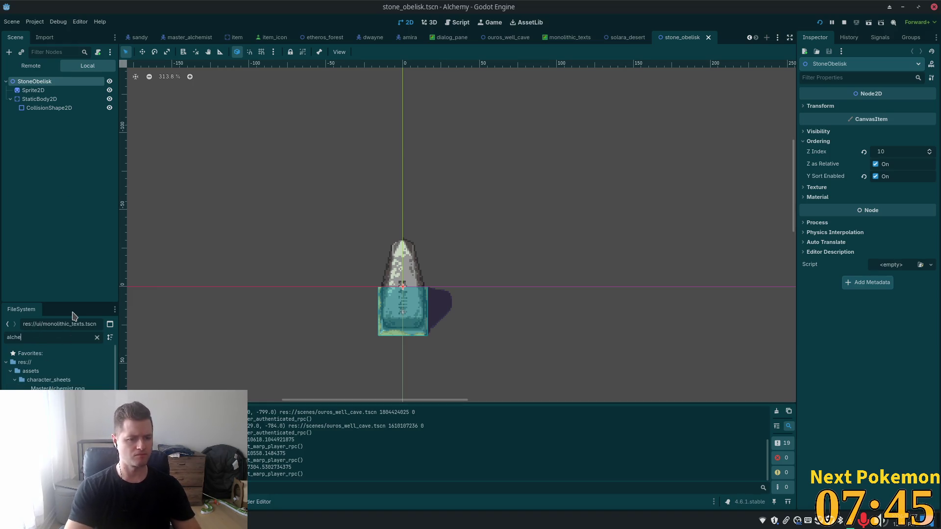
pyautogui.moveTo(54, 407)
pyautogui.mouseDown()
pyautogui.moveTo(286, 274)
pyautogui.moveTo(406, 235)
pyautogui.moveTo(302, 175)
pyautogui.moveTo(437, 245)
pyautogui.moveTo(385, 246)
pyautogui.moveTo(287, 184)
pyautogui.moveTo(392, 226)
pyautogui.moveTo(384, 230)
pyautogui.moveTo(404, 245)
pyautogui.mouseUp()
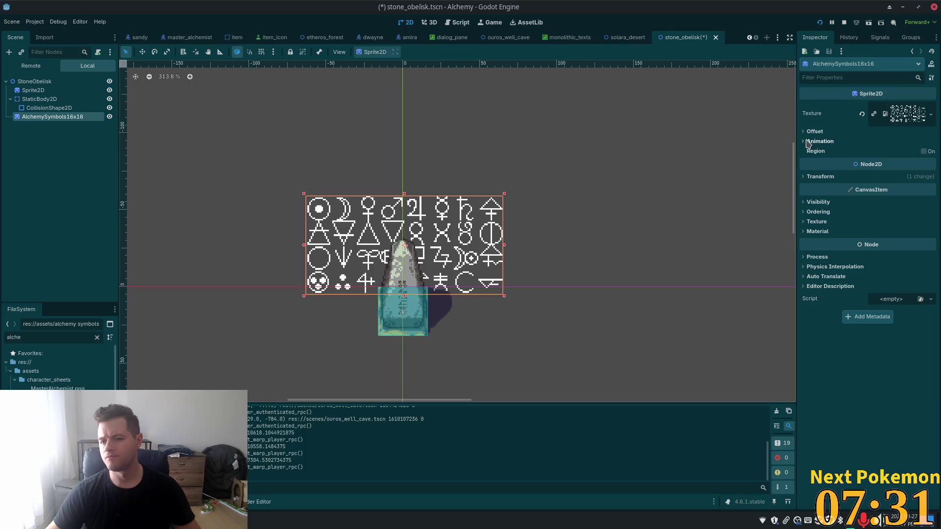
pyautogui.click(928, 153)
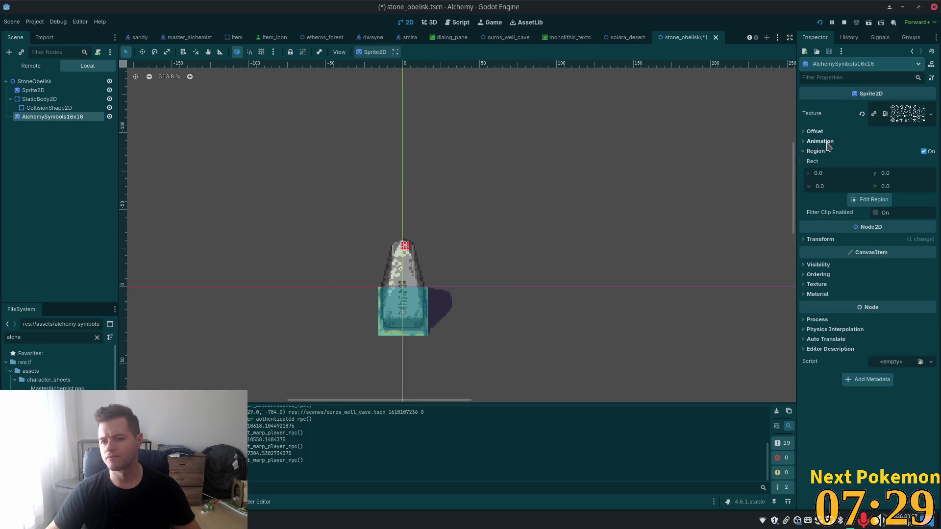
pyautogui.click(870, 199)
pyautogui.scroll(-2, 487, 224)
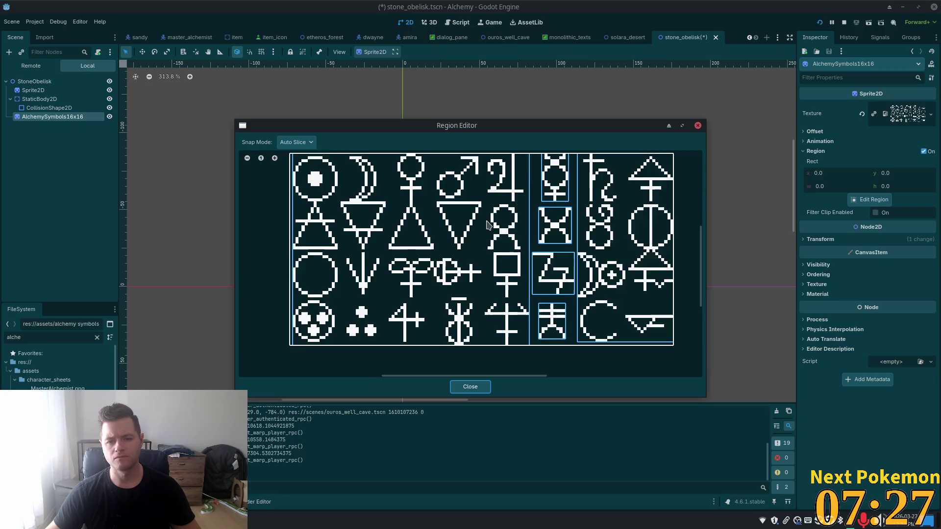
# Step: Use Grid Snap with a 16×16 step and crop the region to the top-left dotted-circle cell
pyautogui.scroll(-1, 488, 225)
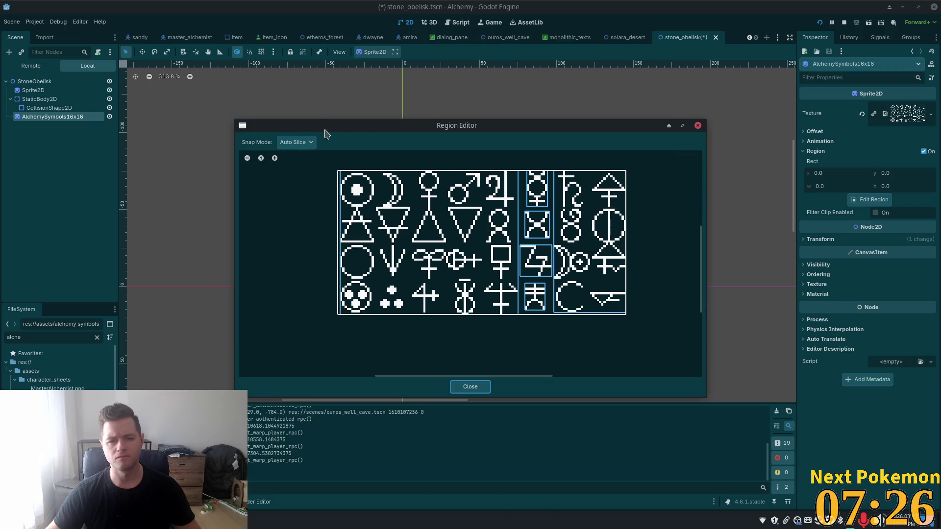
pyautogui.click(292, 144)
pyautogui.click(325, 179)
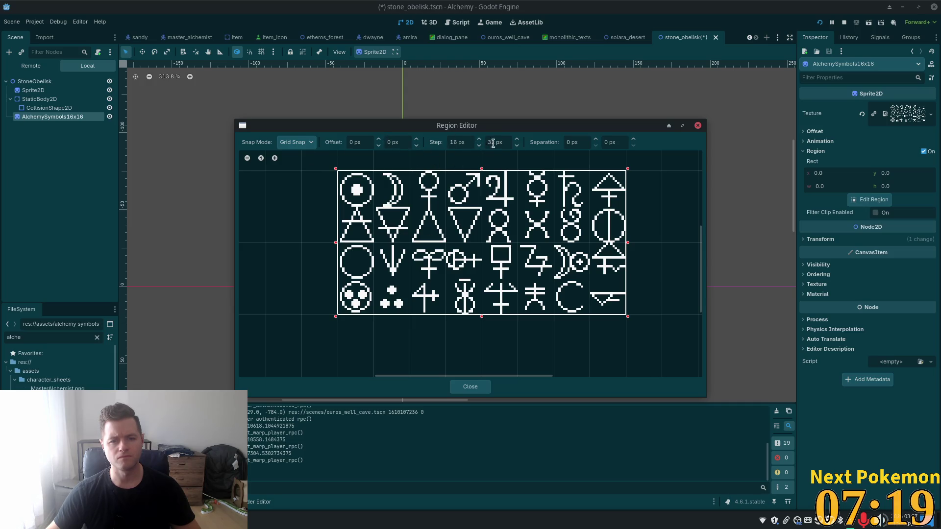
pyautogui.doubleClick(493, 142)
pyautogui.write('16')
pyautogui.press('Tab')
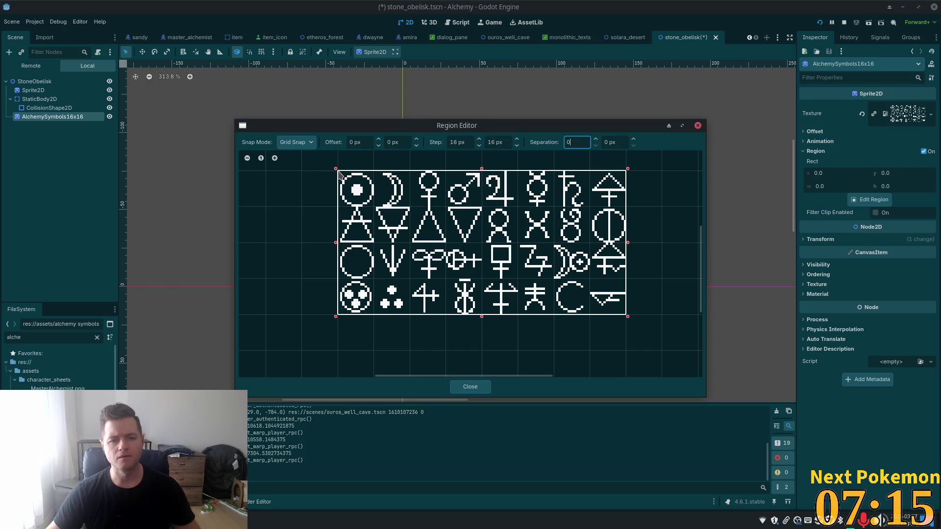
pyautogui.moveTo(339, 173)
pyautogui.mouseDown()
pyautogui.moveTo(374, 201)
pyautogui.moveTo(357, 189)
pyautogui.mouseUp()
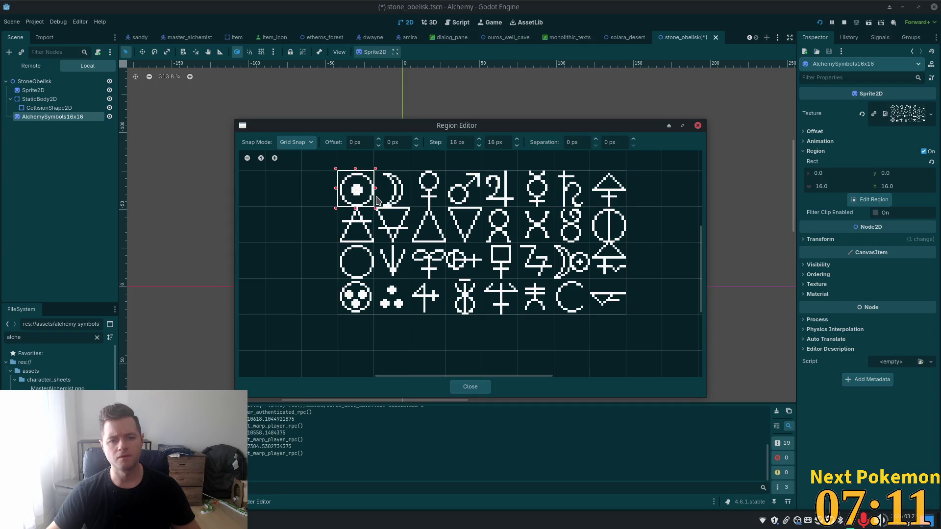
pyautogui.click(470, 388)
# Step: Set the symbol sprite's Ordering Z Index to 12 so it draws on top
pyautogui.scroll(3, 412, 262)
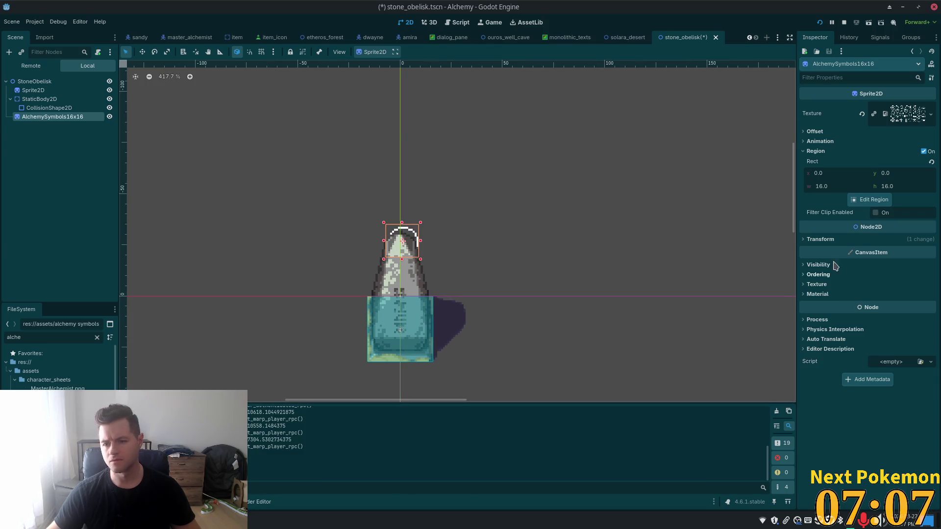
pyautogui.click(822, 275)
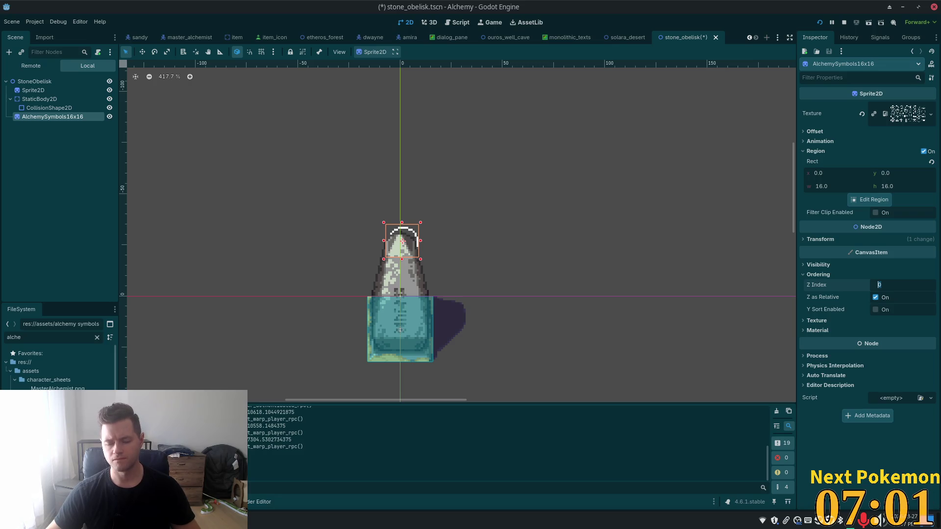
pyautogui.write('12')
pyautogui.press('Tab')
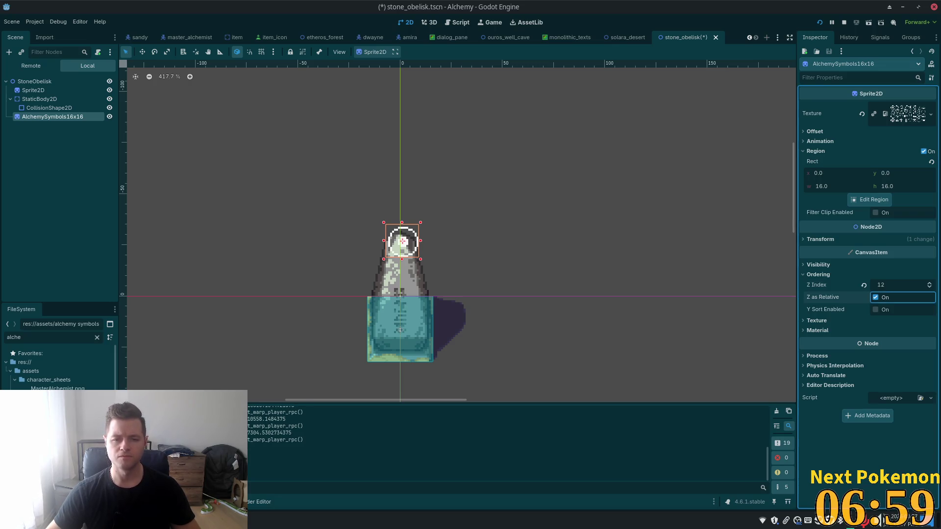
# Step: Move the AlchemySymbols16x16 sprite down onto the obelisk's upper face
pyautogui.click(403, 241)
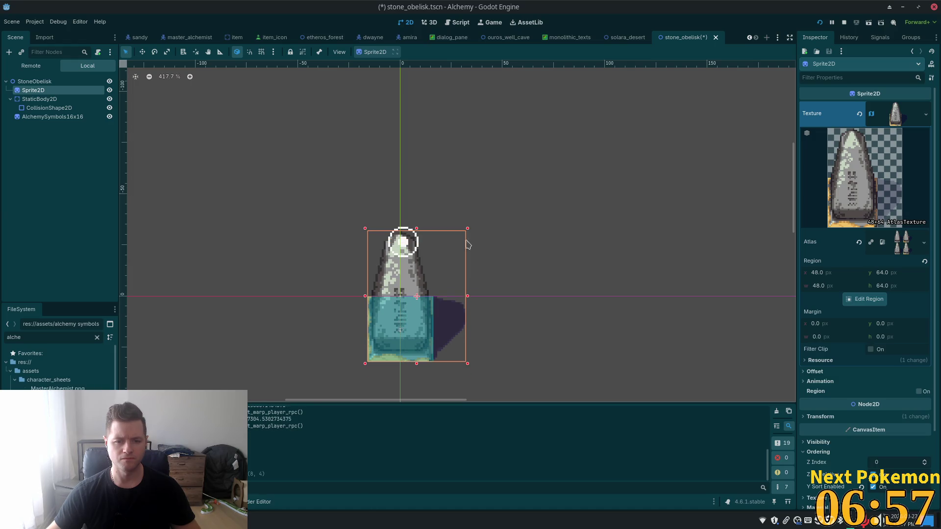
pyautogui.click(63, 118)
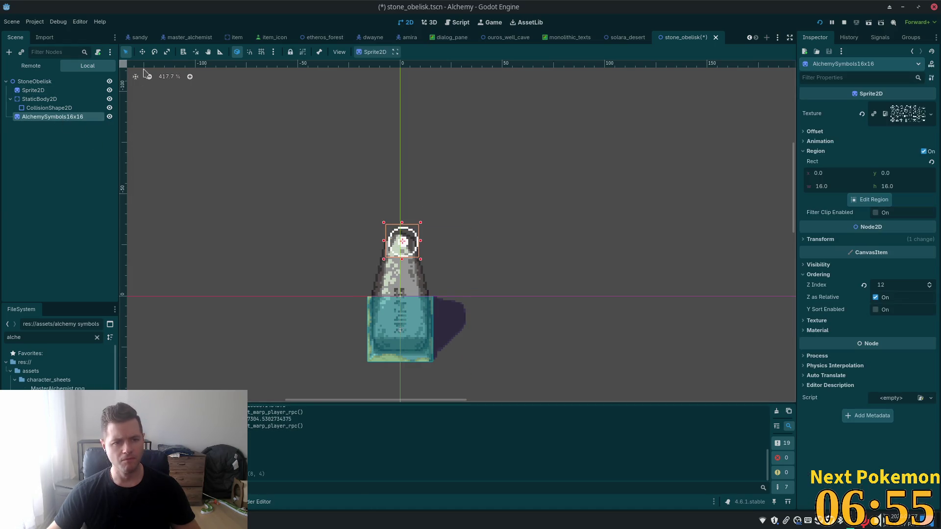
pyautogui.click(142, 52)
pyautogui.moveTo(326, 169); pyautogui.dragTo(322, 199)
pyautogui.scroll(5, 363, 151)
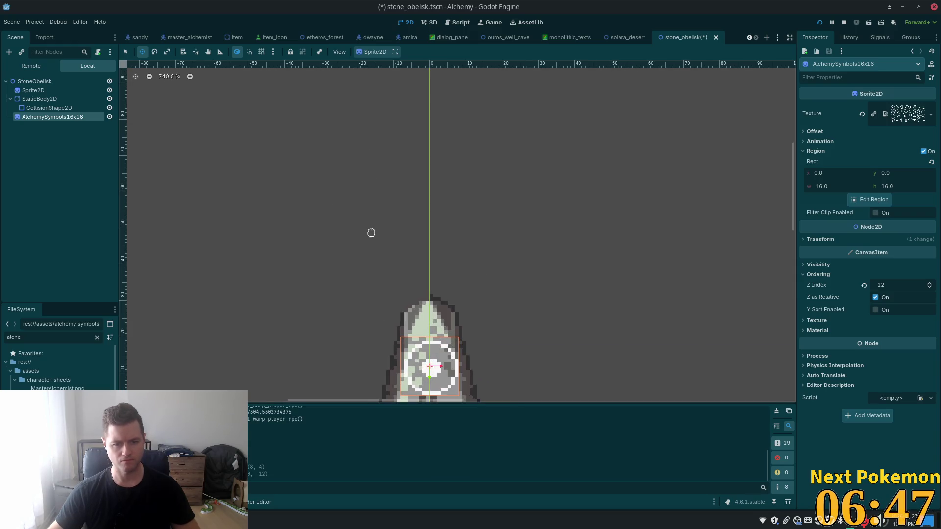
pyautogui.scroll(-5, 437, 279)
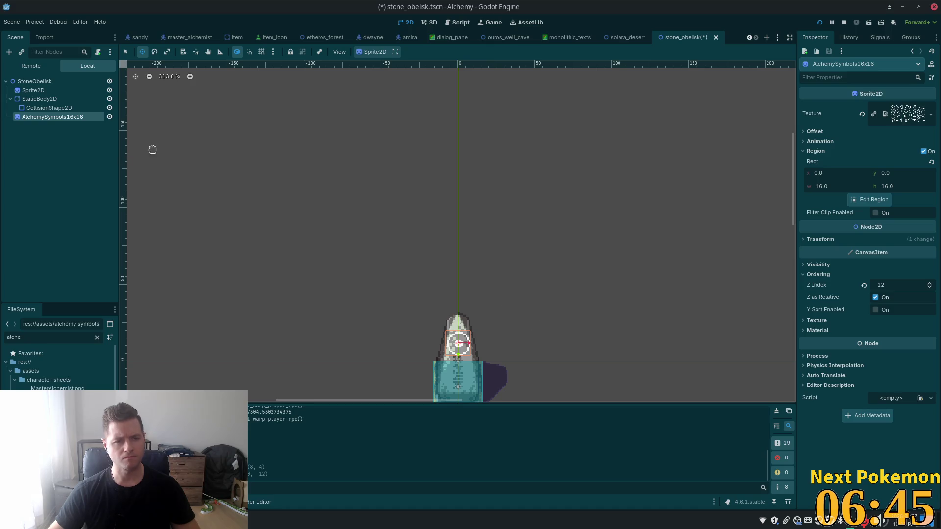
# Step: Tint the symbol sprite's Modulate colour grey 717171
pyautogui.click(839, 267)
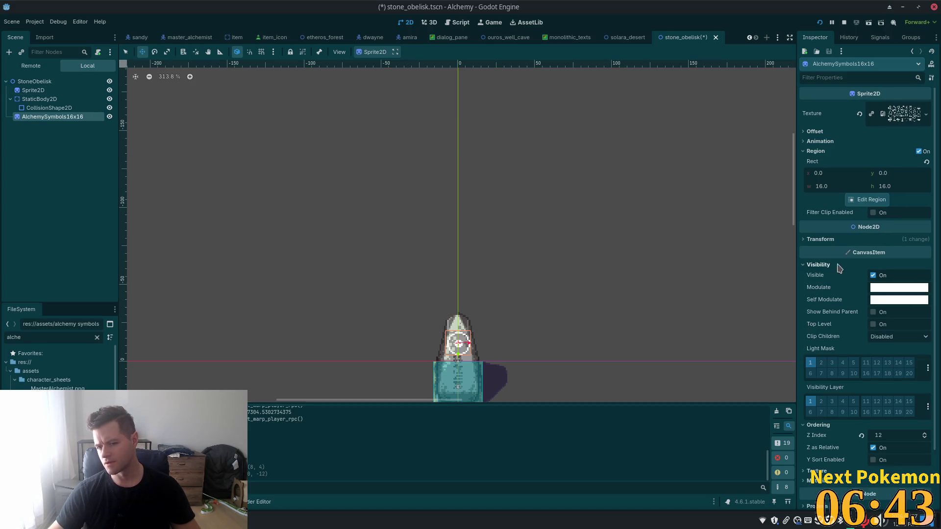
pyautogui.click(885, 291)
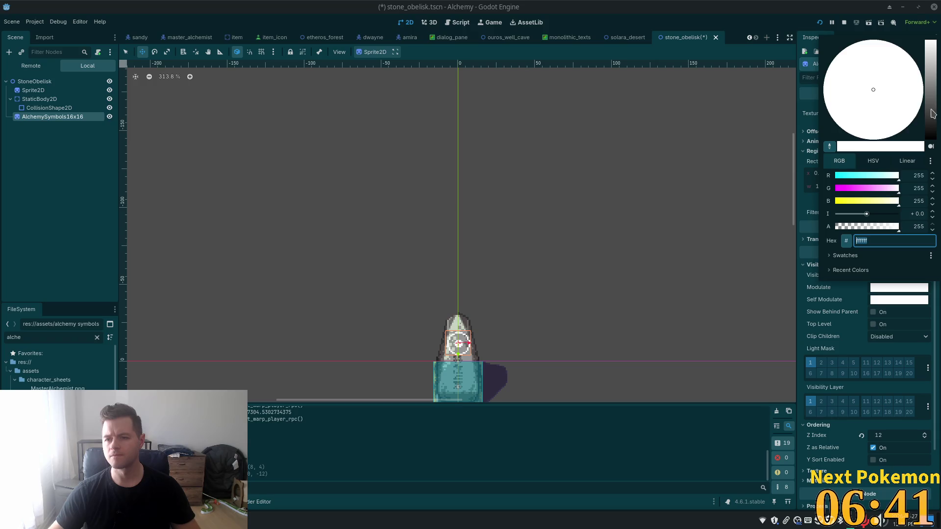
pyautogui.moveTo(933, 113)
pyautogui.mouseDown()
pyautogui.moveTo(930, 73)
pyautogui.moveTo(930, 129)
pyautogui.moveTo(927, 96)
pyautogui.moveTo(930, 103)
pyautogui.mouseUp()
# Step: Nudge the symbol left, right, up and left again to fine-tune its position
pyautogui.scroll(6, 661, 260)
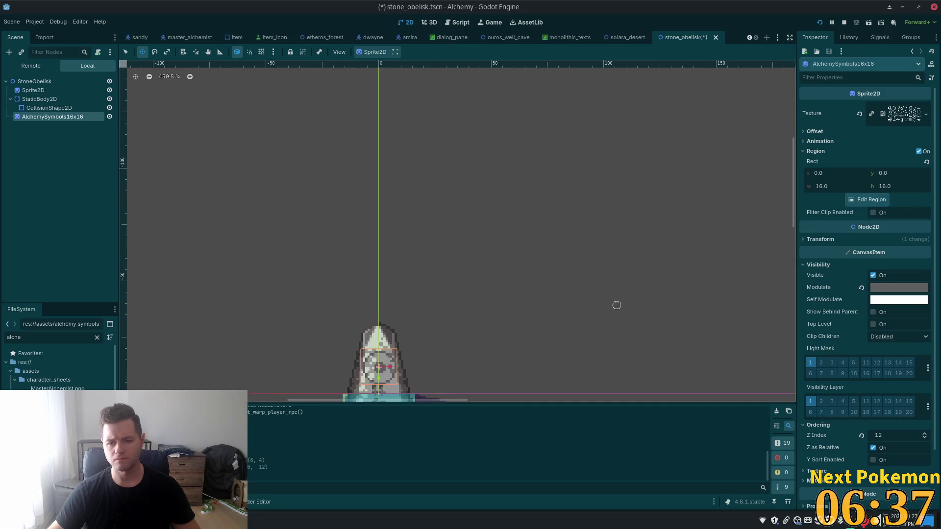
pyautogui.scroll(1, 518, 206)
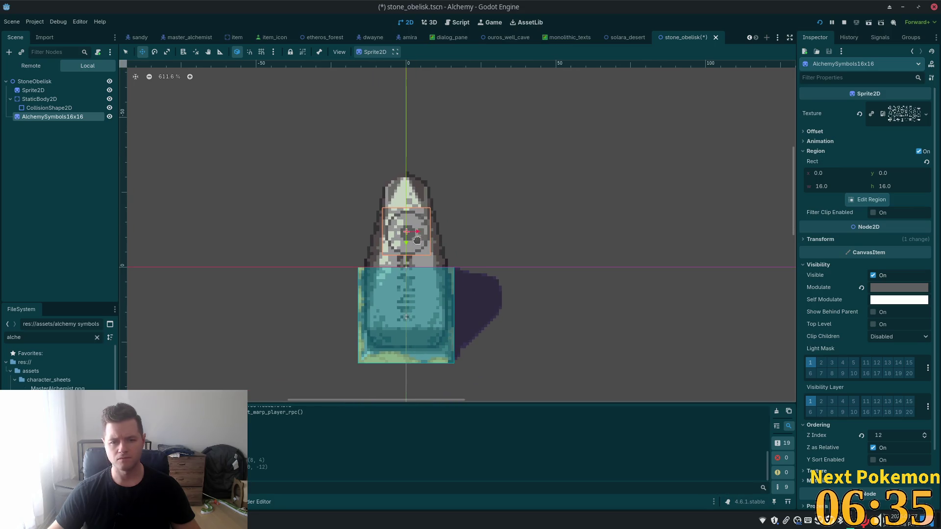
pyautogui.press('Left')
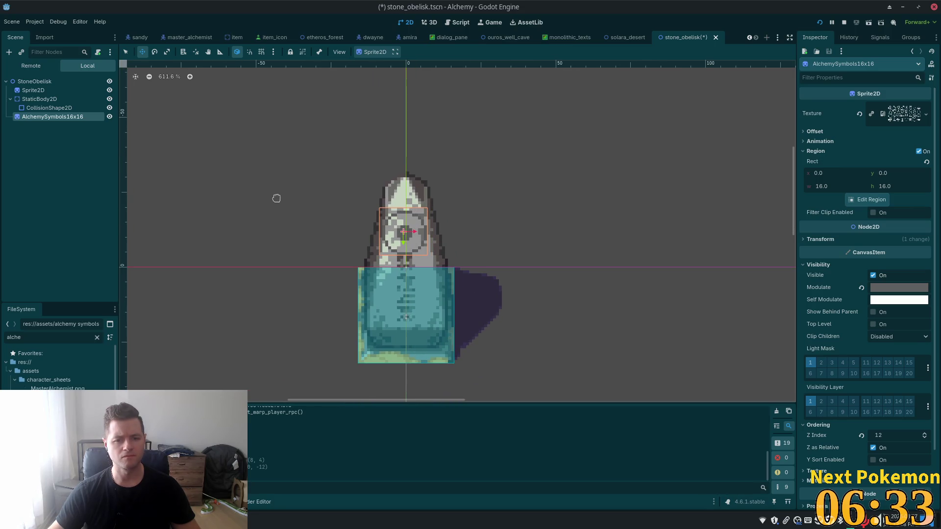
pyautogui.press('Right')
pyautogui.press('Up')
pyautogui.press('Left')
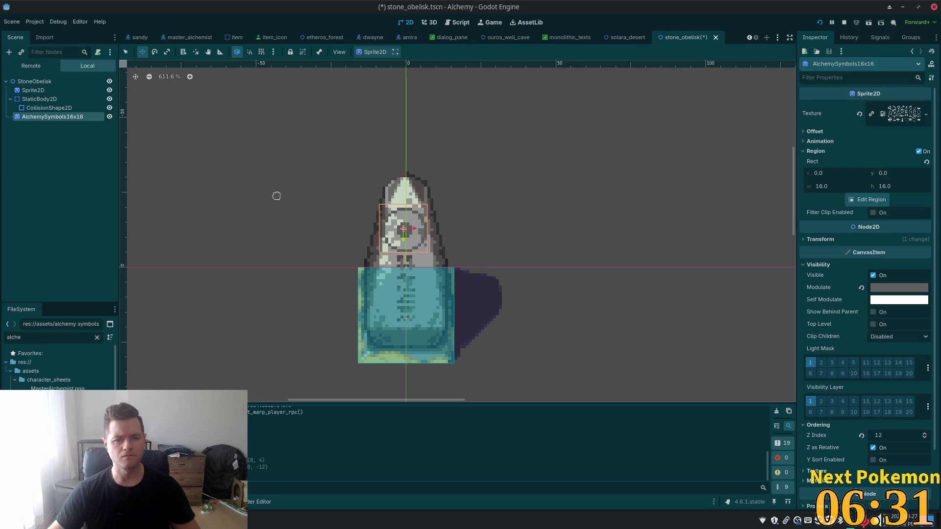
pyautogui.scroll(-2, 667, 224)
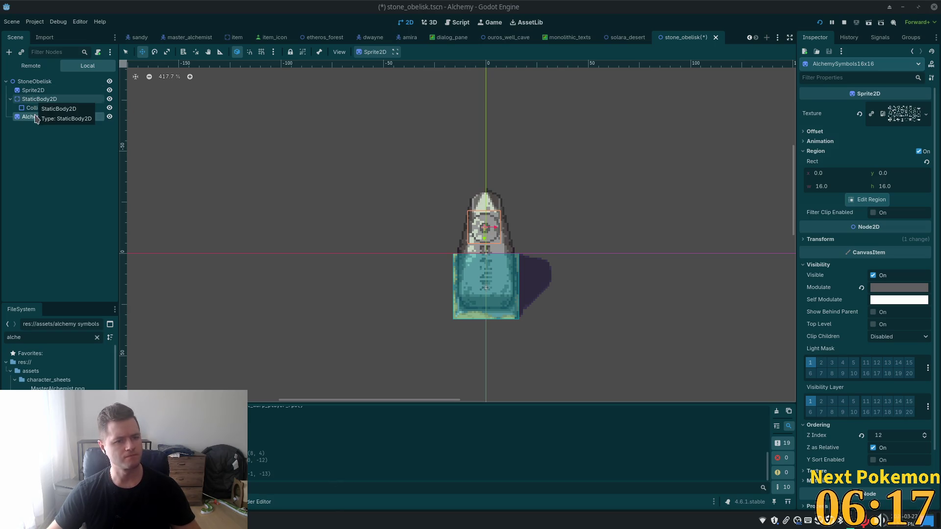
# Step: Delete the AlchemySymbols16x16 sprite node from the StoneObelisk scene
pyautogui.click(37, 83)
pyautogui.click(34, 116)
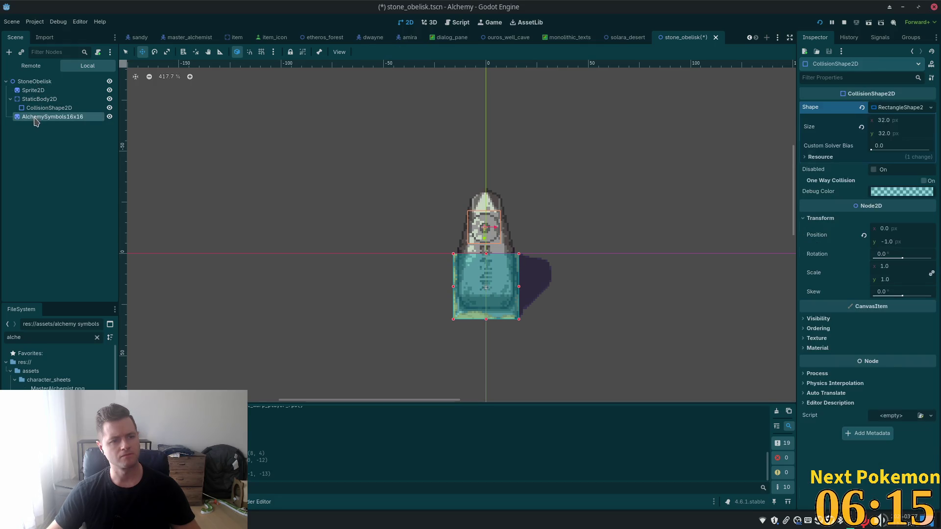
pyautogui.press('Delete')
pyautogui.click(492, 271)
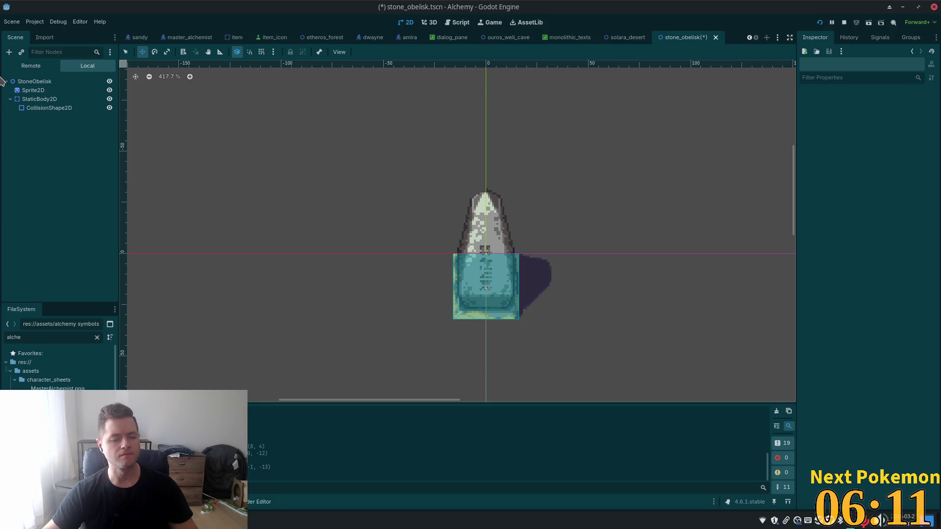
# Step: Attach a new GDScript res://objects/stone_obelisk.gd extending Node2D to the StoneObelisk root
pyautogui.click(44, 82)
pyautogui.click(110, 52)
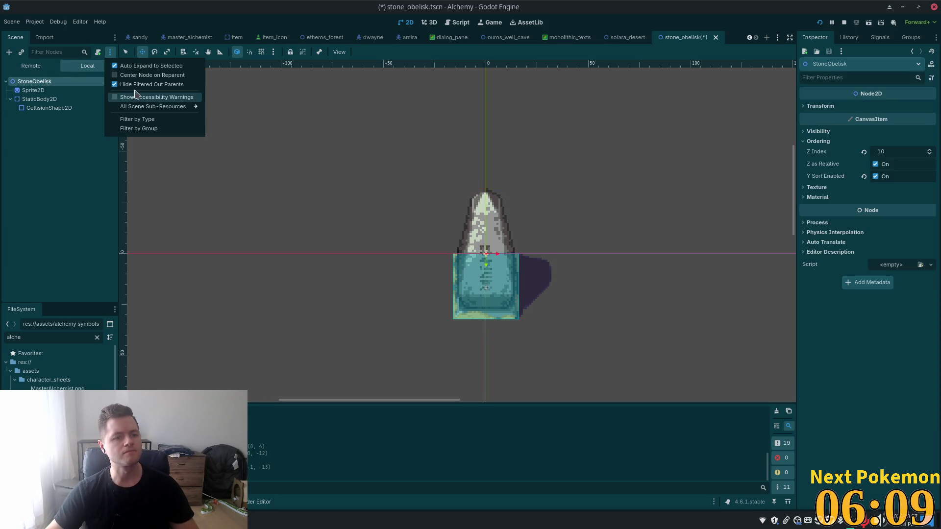
pyautogui.click(49, 108)
pyautogui.click(34, 82)
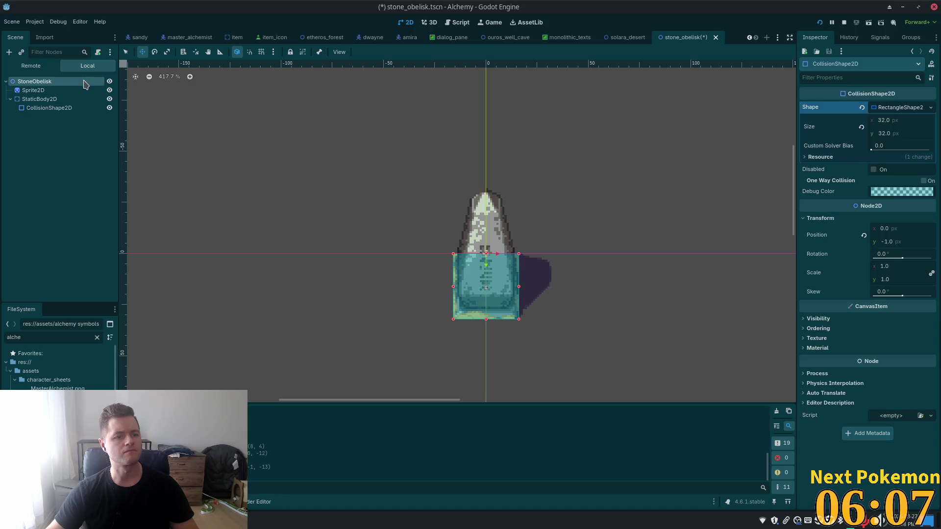
pyautogui.click(98, 52)
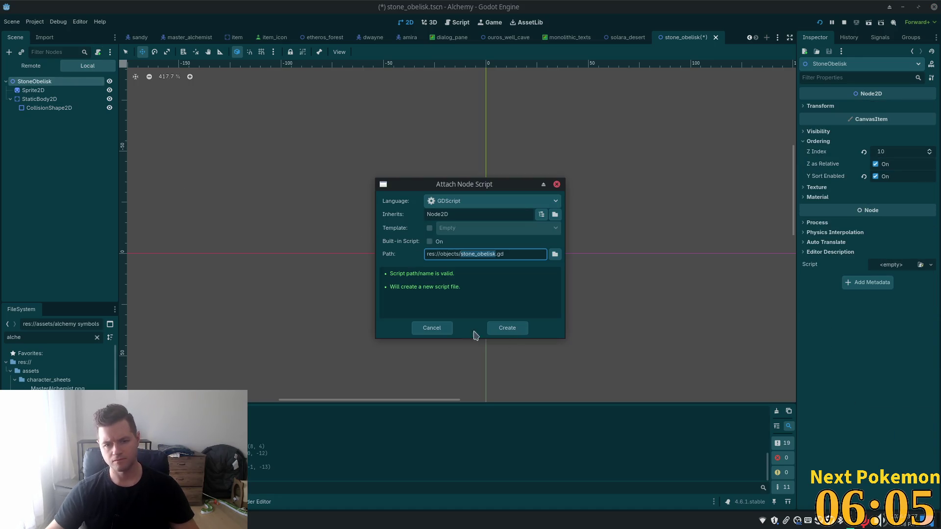
pyautogui.click(512, 332)
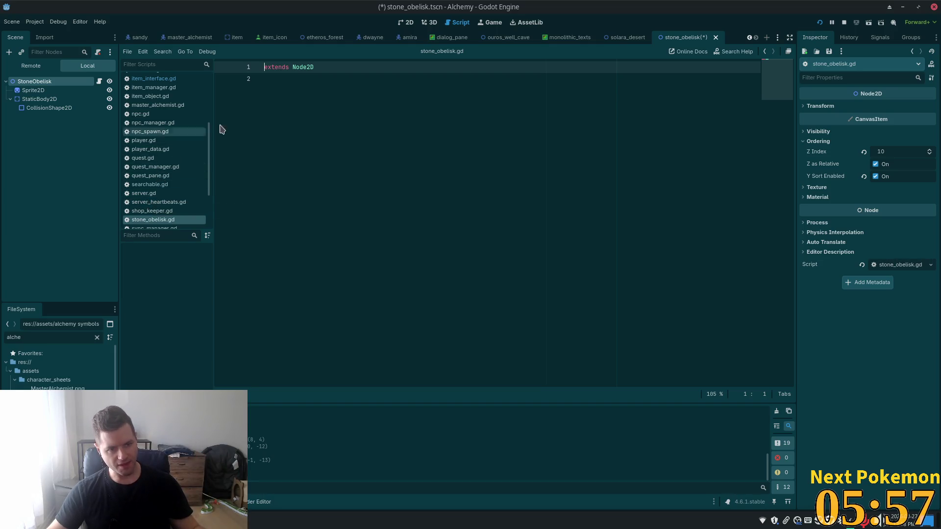
# Step: Add 'var order_id: int = 0' below 'extends Node2D', save, and remove the trailing blank line
pyautogui.click(336, 126)
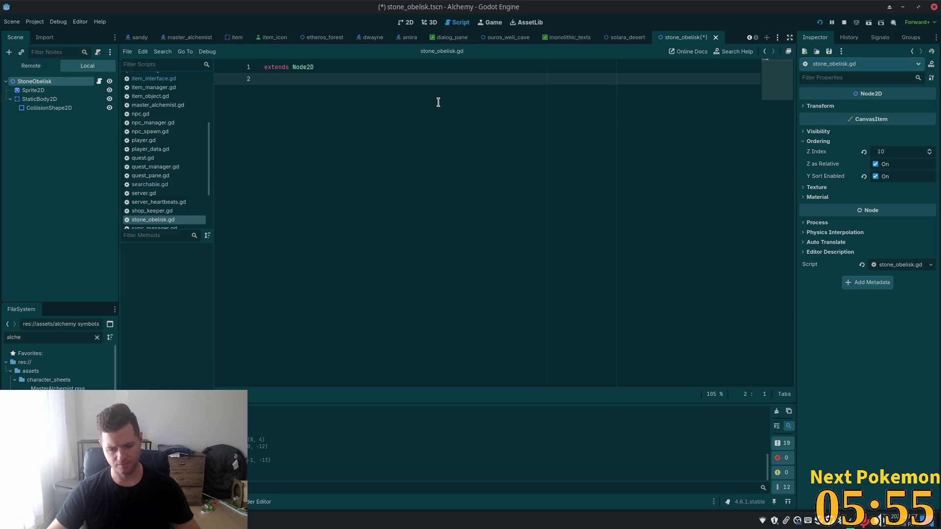
pyautogui.press('Return')
pyautogui.write('var')
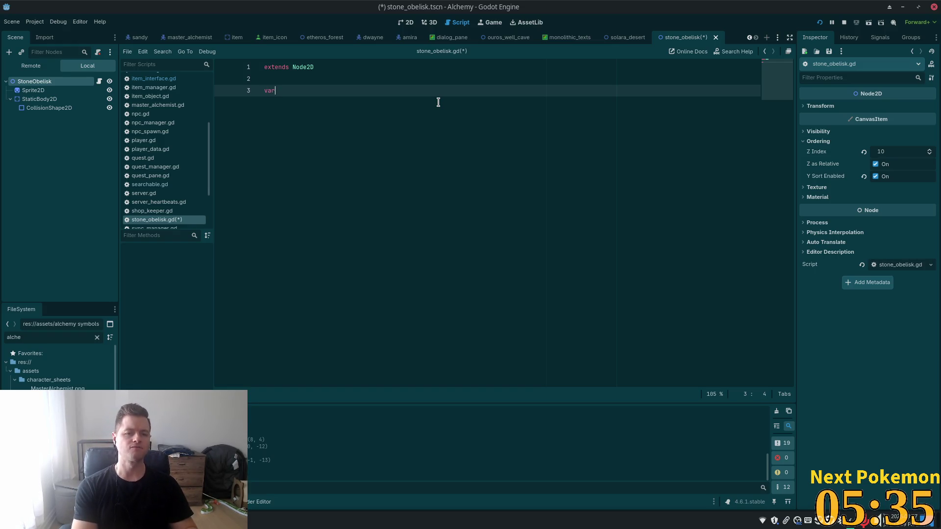
pyautogui.write(' order')
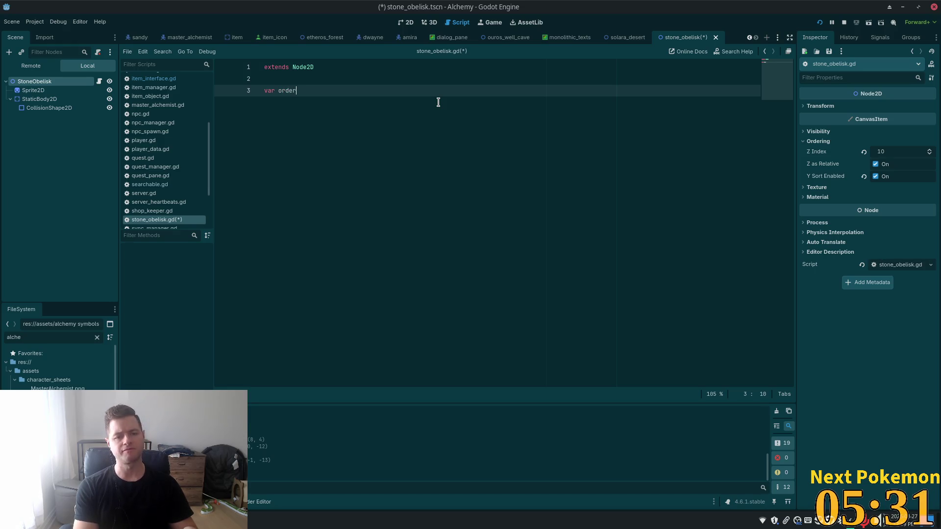
pyautogui.write('_id =')
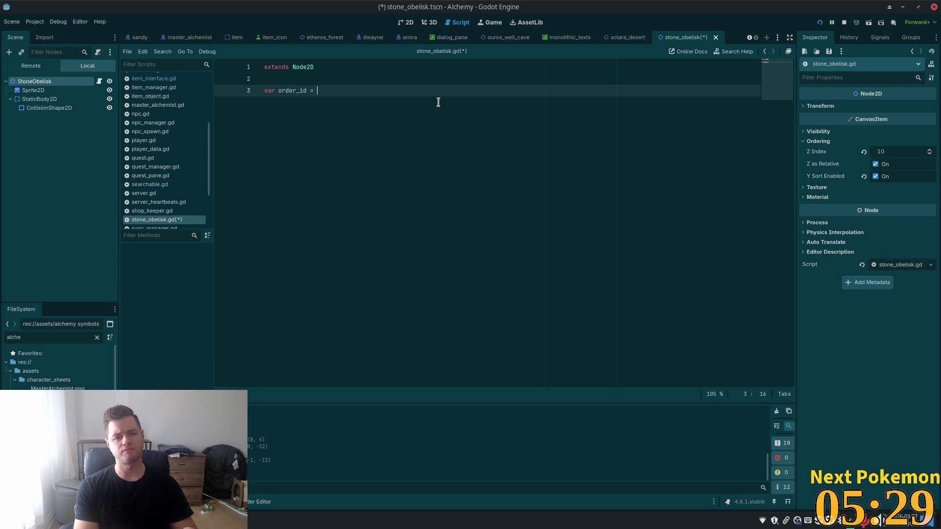
pyautogui.press('BackSpace')
pyautogui.press('BackSpace')
pyautogui.press('BackSpace')
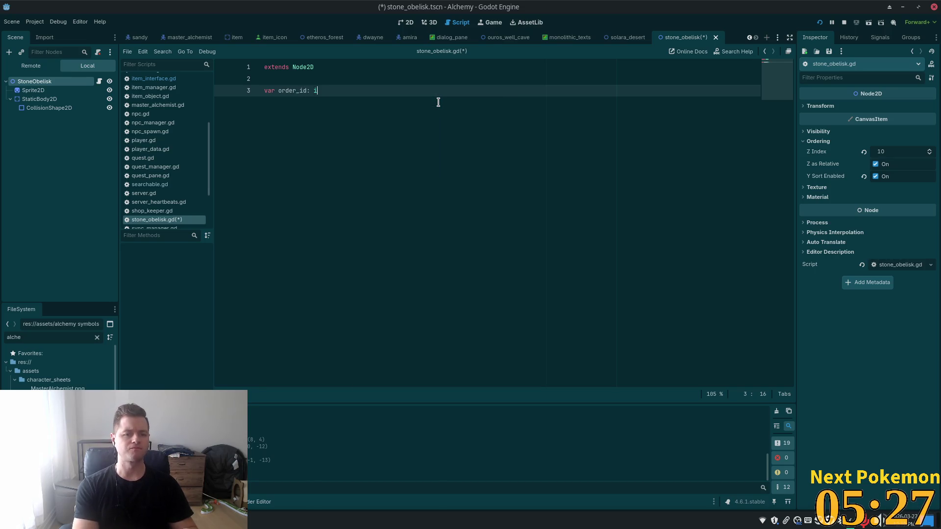
pyautogui.write('nt = ')
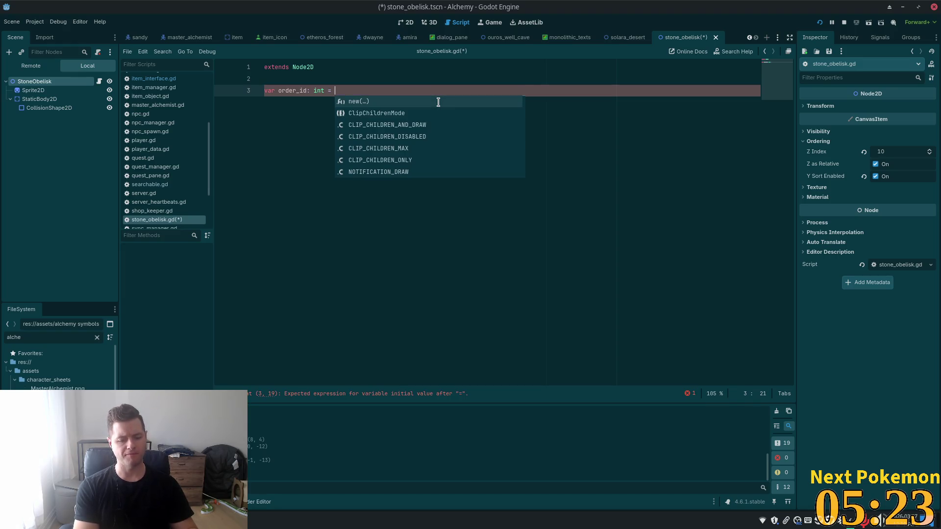
pyautogui.write('0')
pyautogui.hotkey('ctrl', 's')
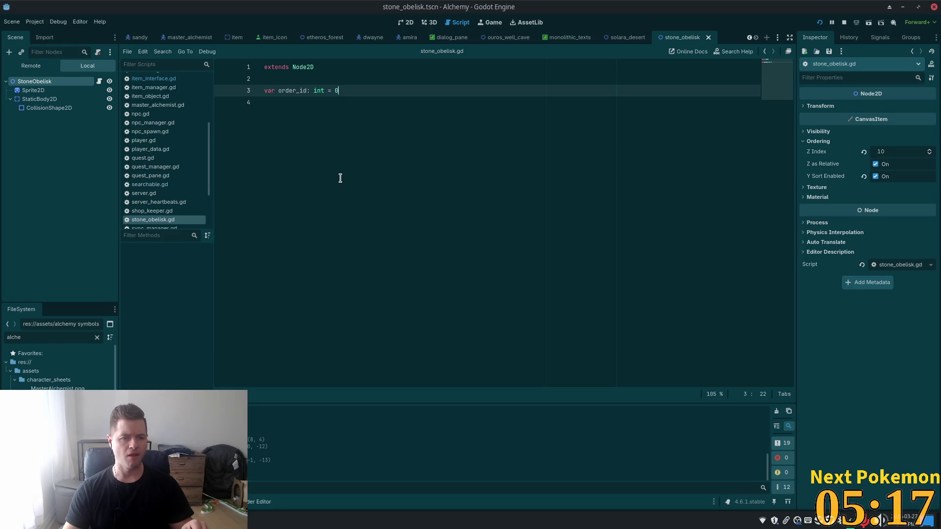
pyautogui.click(276, 115)
pyautogui.press('BackSpace')
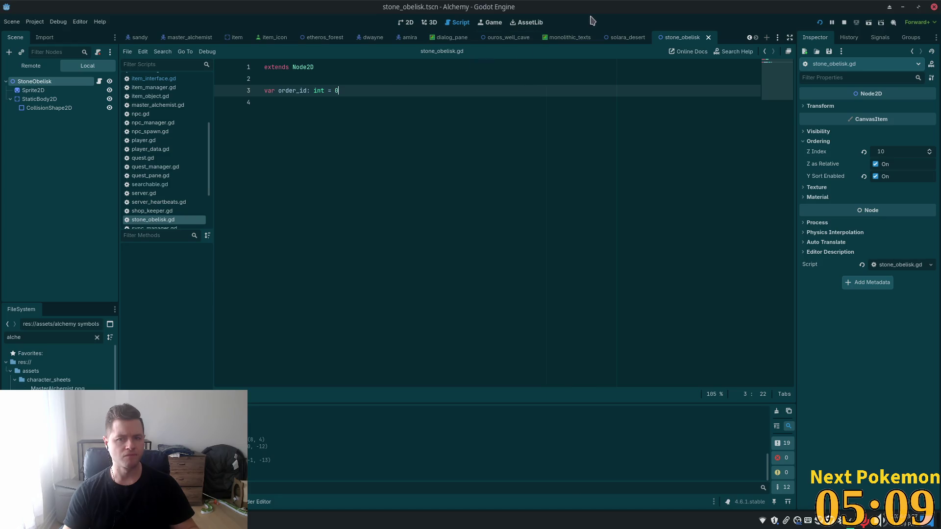
# Step: In the solara_desert scene's 2D view, select the StoneObelisks group, then the first StoneObelisk
pyautogui.click(625, 37)
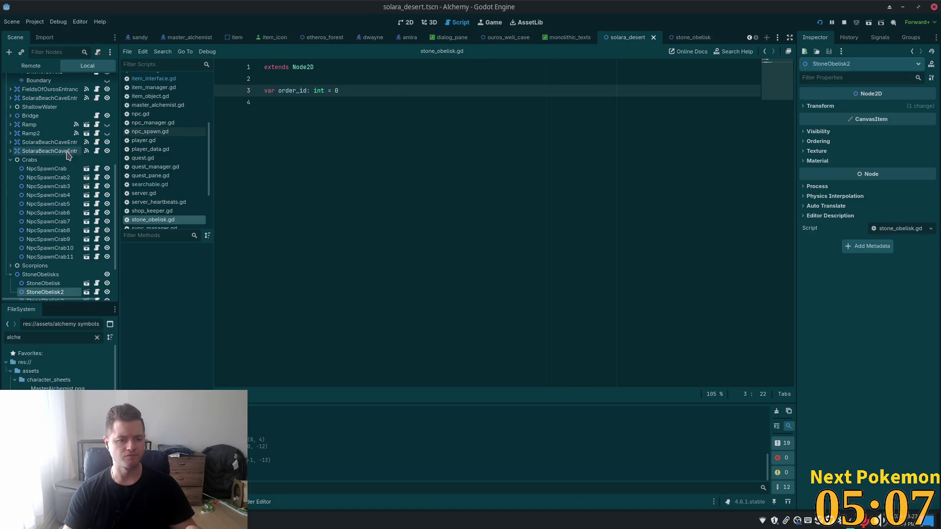
pyautogui.scroll(-3, 67, 155)
pyautogui.click(41, 218)
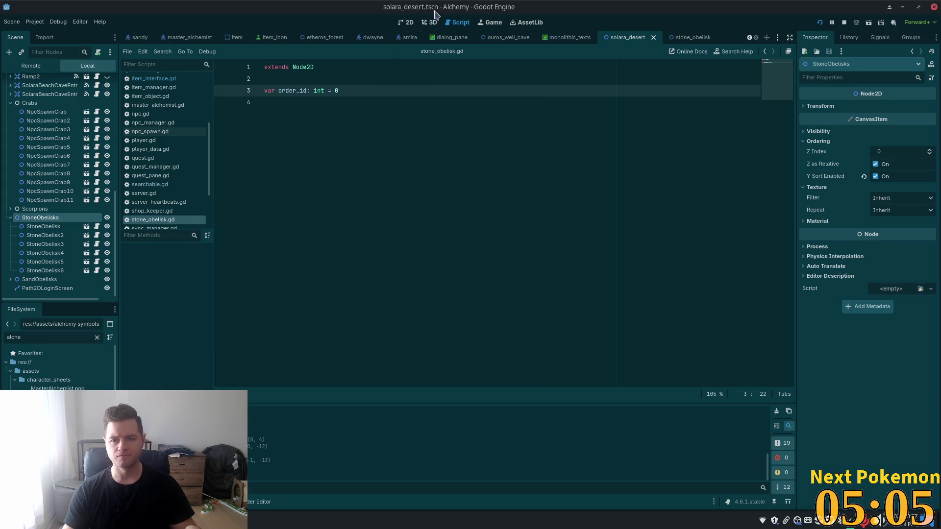
pyautogui.click(407, 23)
pyautogui.scroll(1, 404, 250)
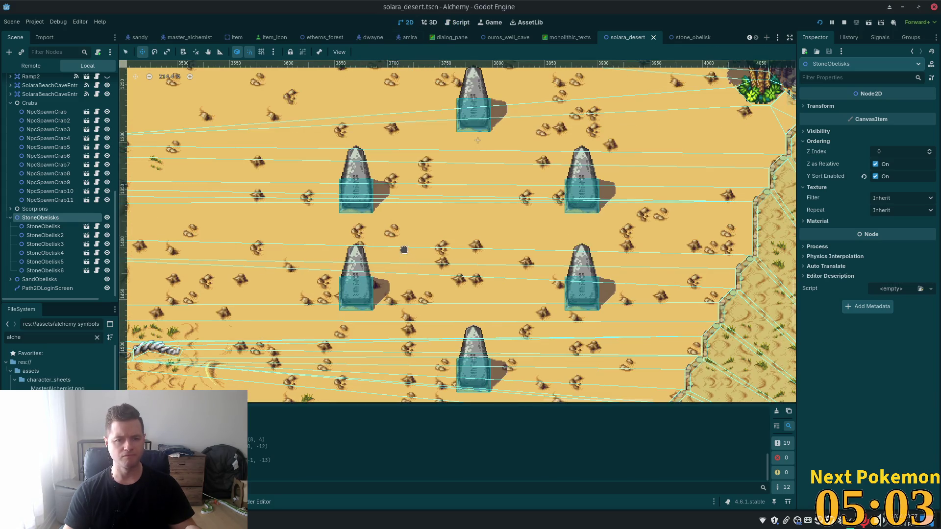
pyautogui.click(41, 228)
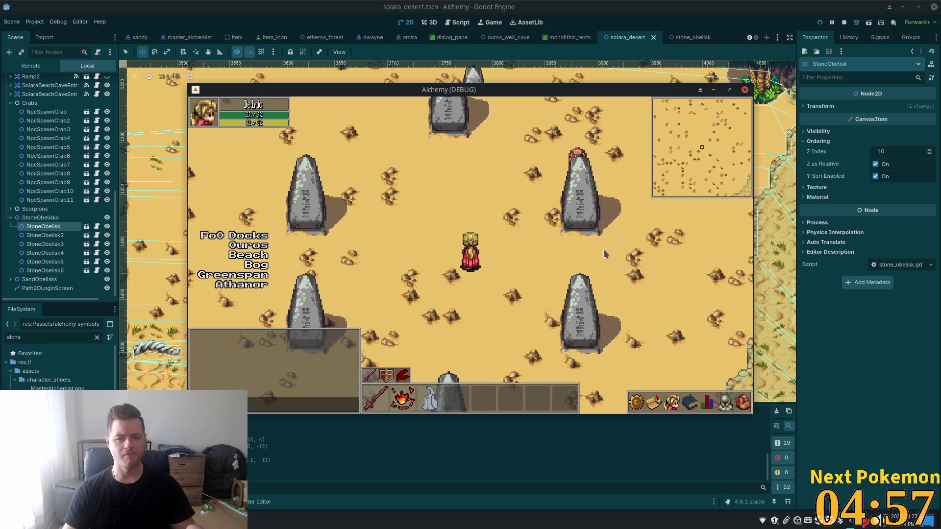
# Step: Check the in-game inventory, stop the running game, and centre the lower obelisk in view
pyautogui.click(742, 403)
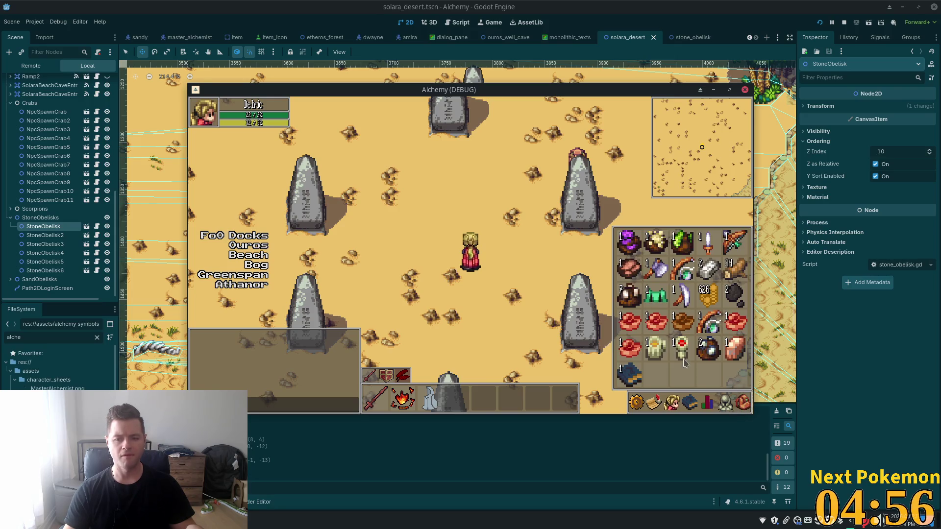
pyautogui.click(618, 377)
pyautogui.press('F8')
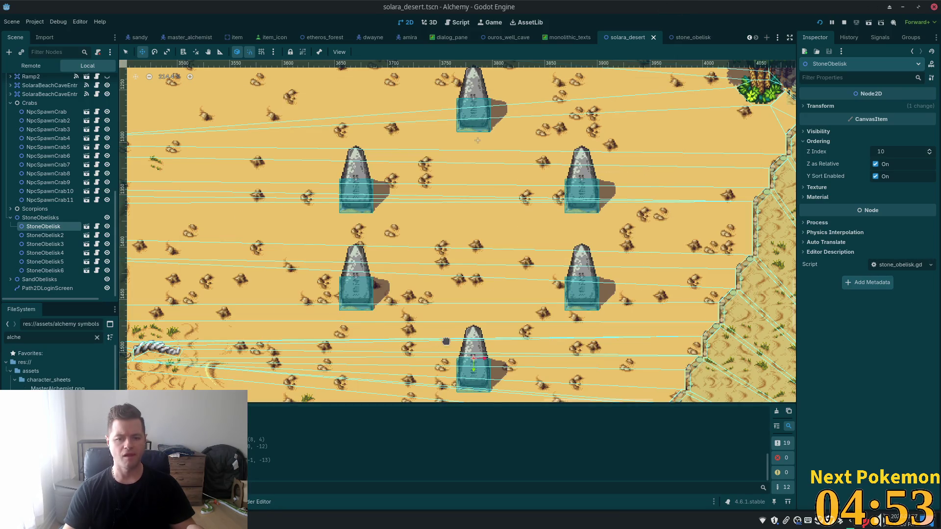
pyautogui.scroll(3, 446, 341)
pyautogui.scroll(-3, 377, 255)
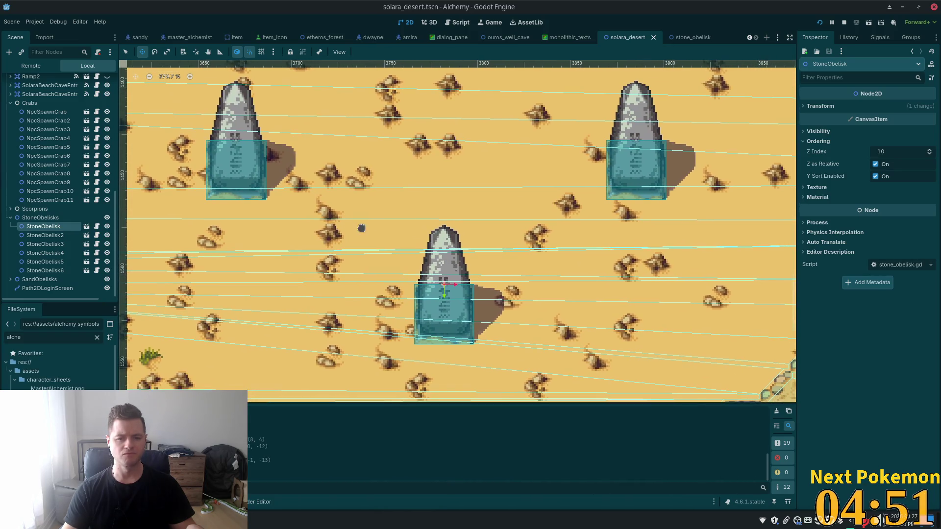
pyautogui.scroll(3, 380, 222)
pyautogui.moveTo(410, 317); pyautogui.dragTo(364, 274)
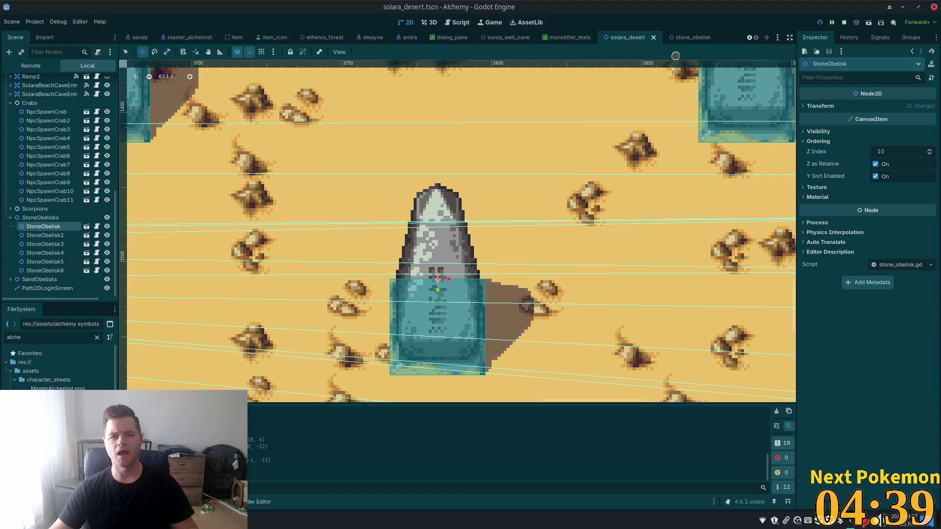
pyautogui.click(688, 38)
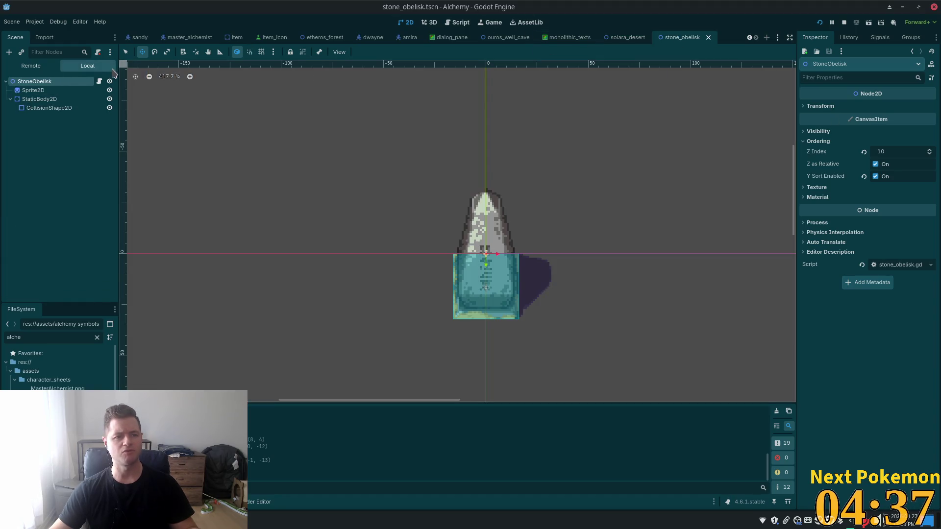
pyautogui.click(99, 81)
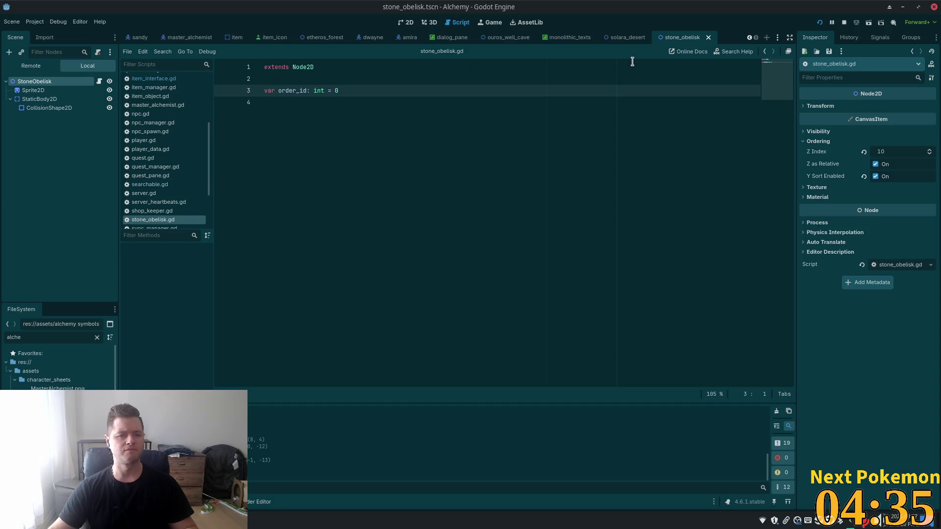
pyautogui.write('@export')
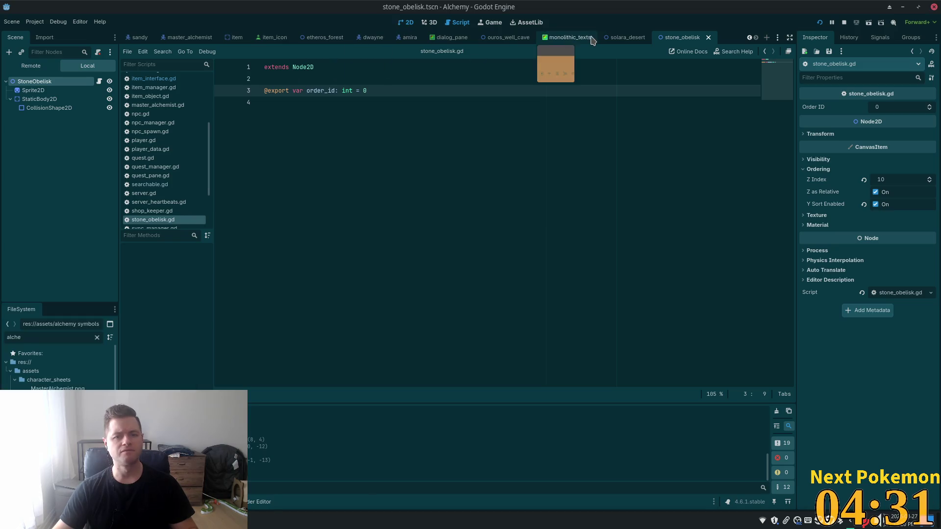
# Step: In solara_desert's 2D view, enter Order ID 1 for the first StoneObelisk and save the scene
pyautogui.click(623, 38)
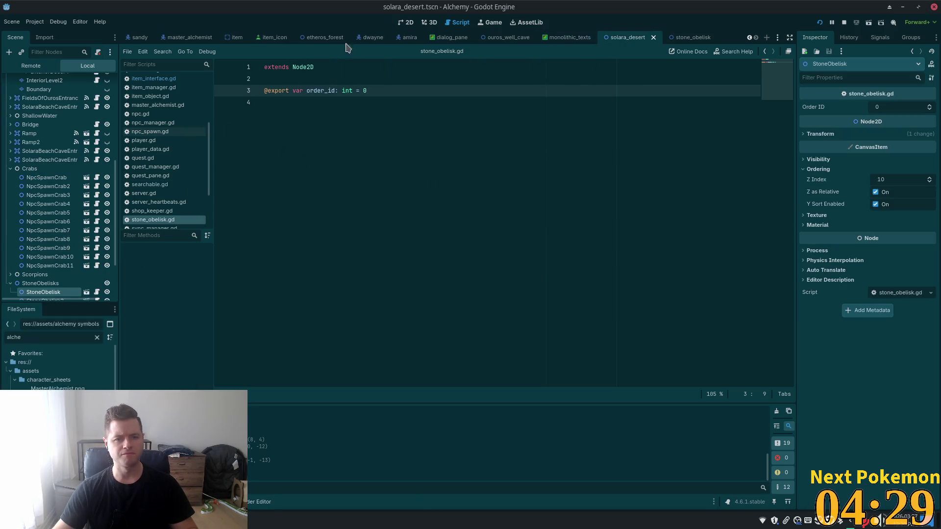
pyautogui.click(406, 22)
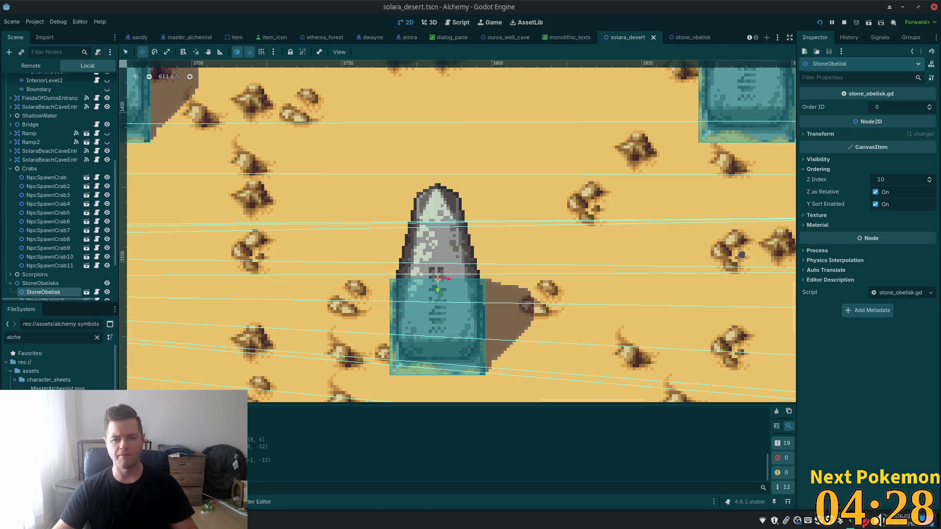
pyautogui.click(900, 108)
pyautogui.write('1')
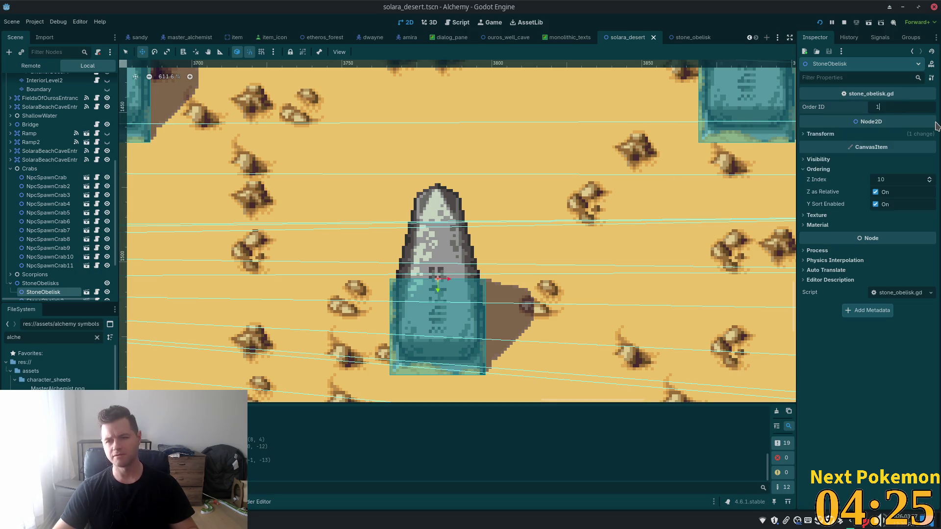
pyautogui.press('Tab')
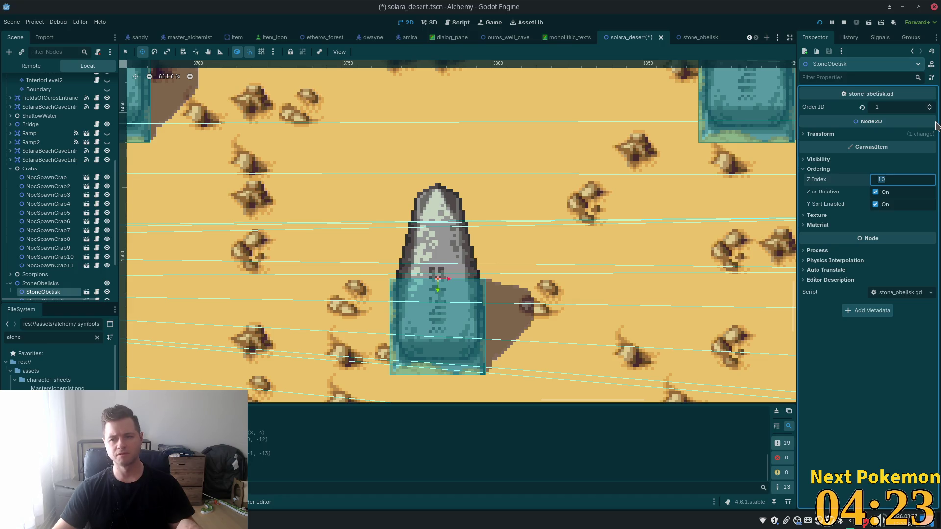
pyautogui.hotkey('ctrl', 's')
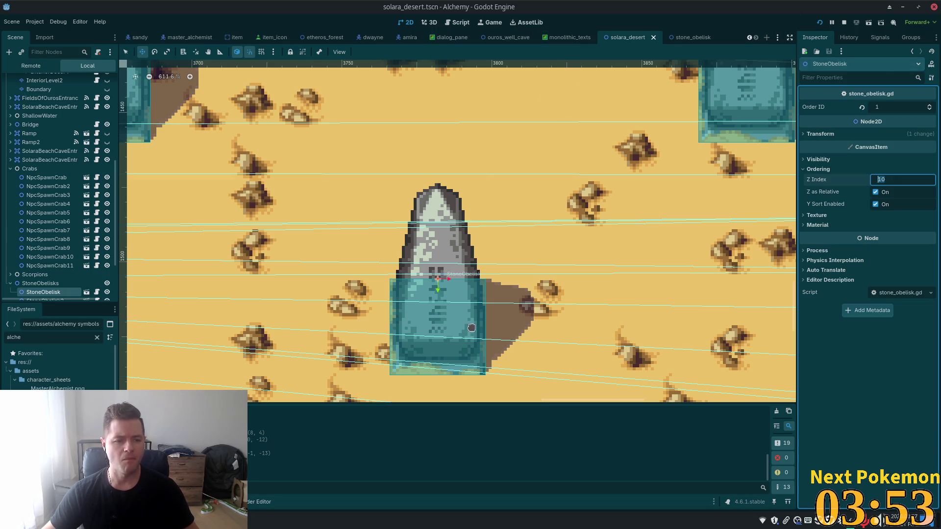
# Step: Add the AlchemySymbols16x16 image as a sprite nested under the first StoneObelisk
pyautogui.scroll(-3, 49, 245)
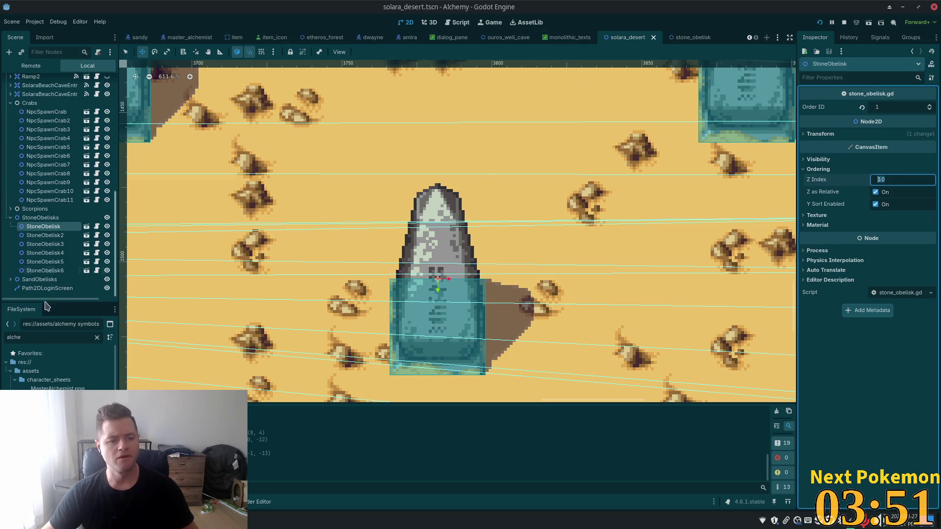
pyautogui.moveTo(54, 417)
pyautogui.mouseDown()
pyautogui.moveTo(49, 196)
pyautogui.moveTo(44, 226)
pyautogui.moveTo(435, 241)
pyautogui.mouseUp()
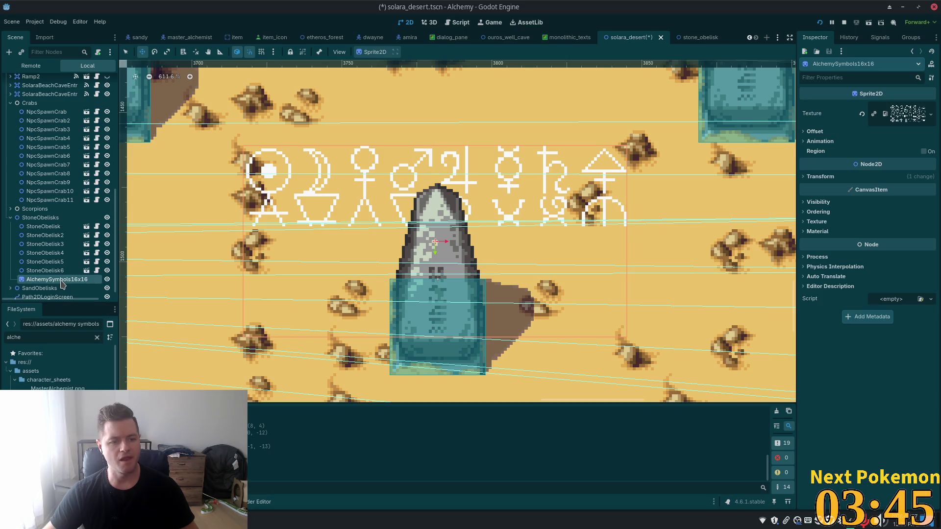
pyautogui.moveTo(61, 284); pyautogui.dragTo(44, 227)
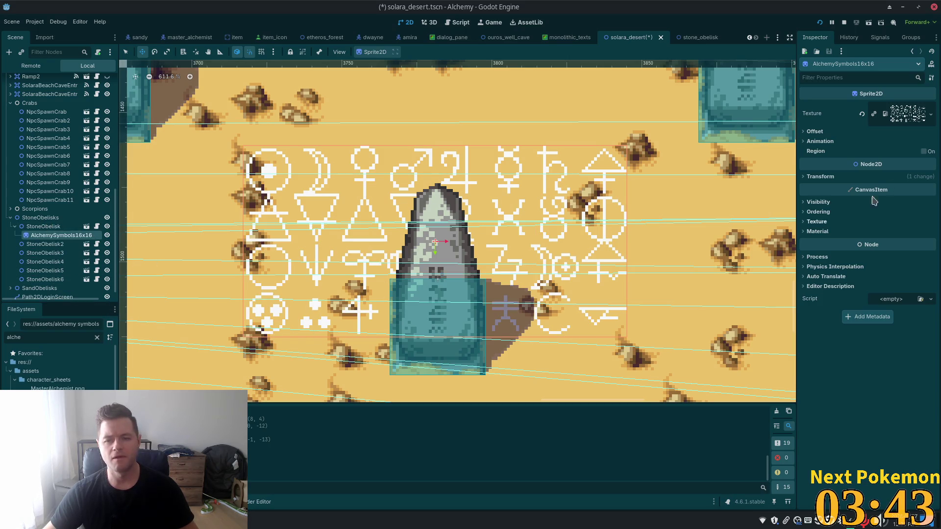
# Step: Enable Region on the sprite and crop it to the top-left 16×16 circle symbol
pyautogui.click(924, 151)
pyautogui.click(870, 200)
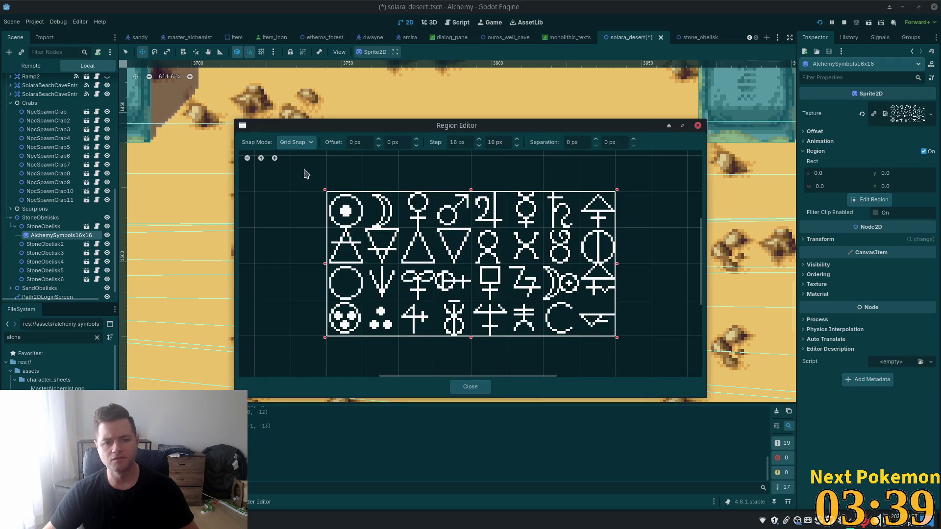
pyautogui.click(271, 169)
pyautogui.moveTo(327, 191); pyautogui.dragTo(360, 223)
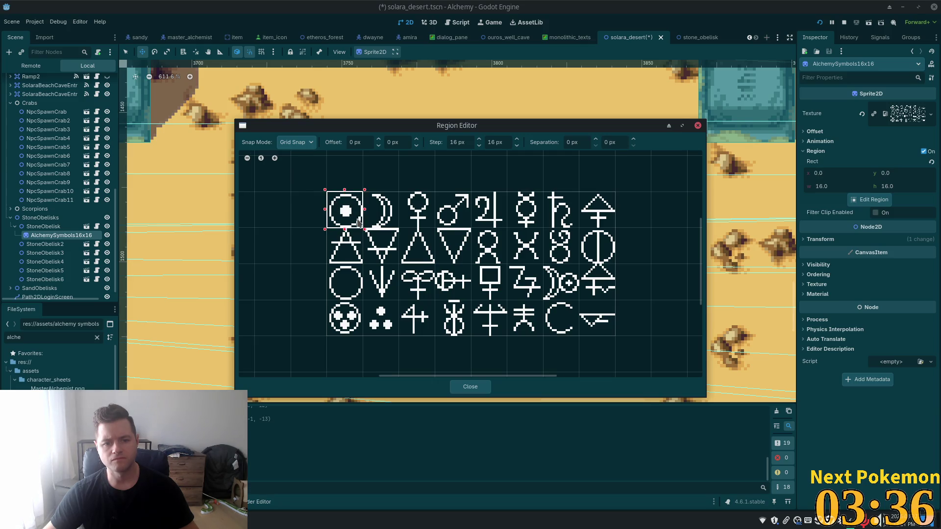
pyautogui.click(469, 388)
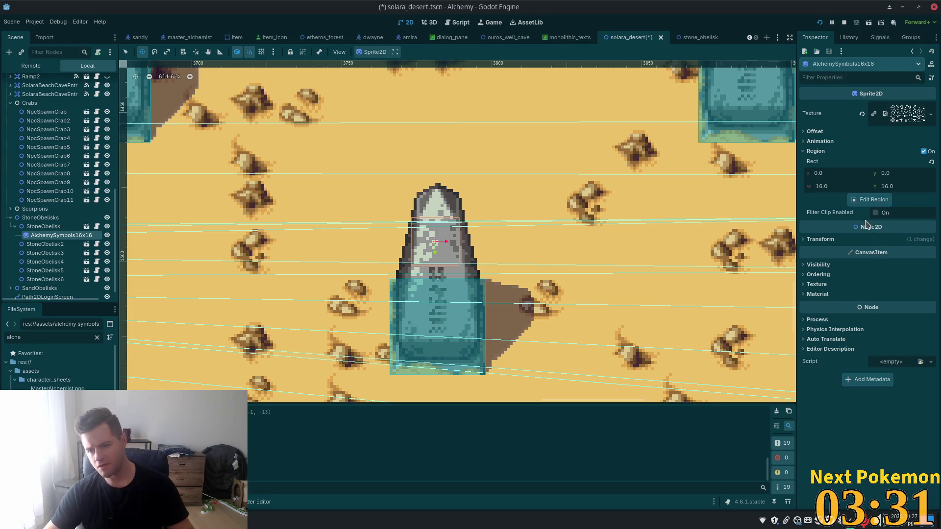
# Step: Under Visibility and Ordering, set the symbol sprite's Z Index to 12, then correct it to 1
pyautogui.click(818, 264)
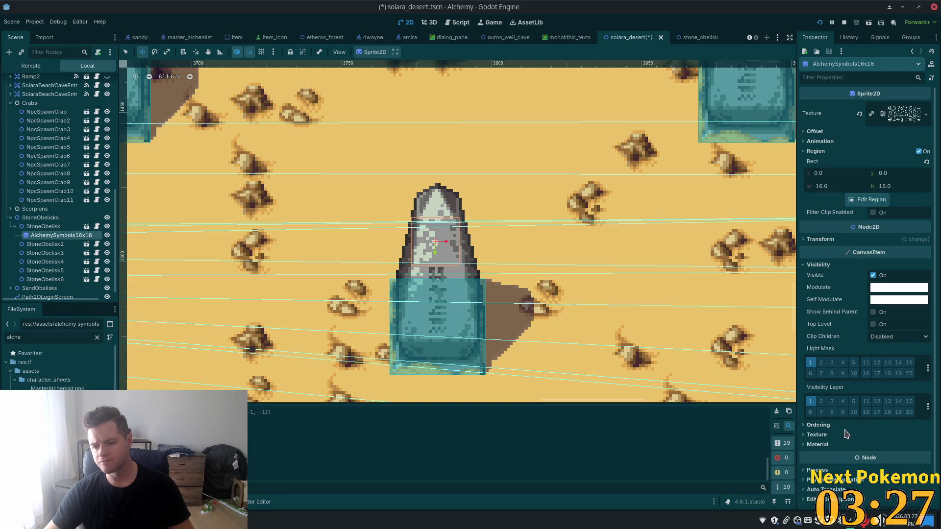
pyautogui.click(828, 425)
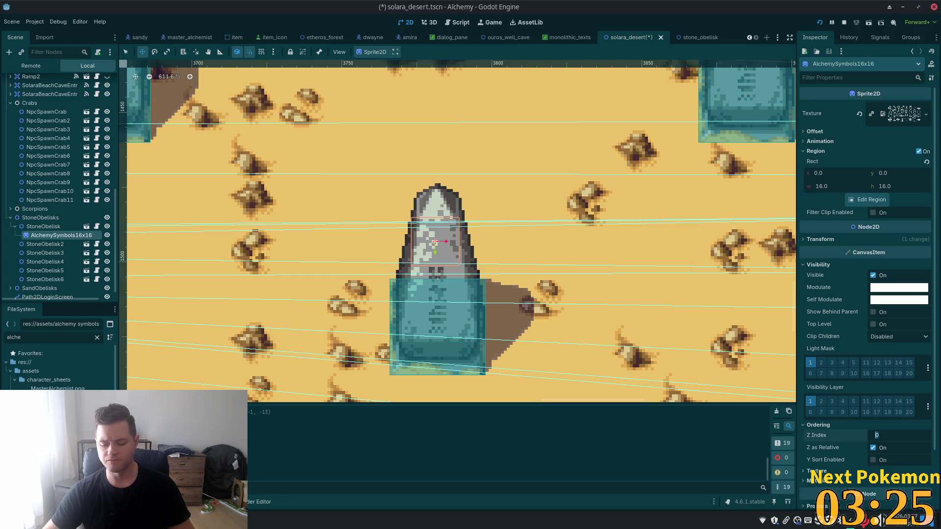
pyautogui.write('12')
pyautogui.press('Tab')
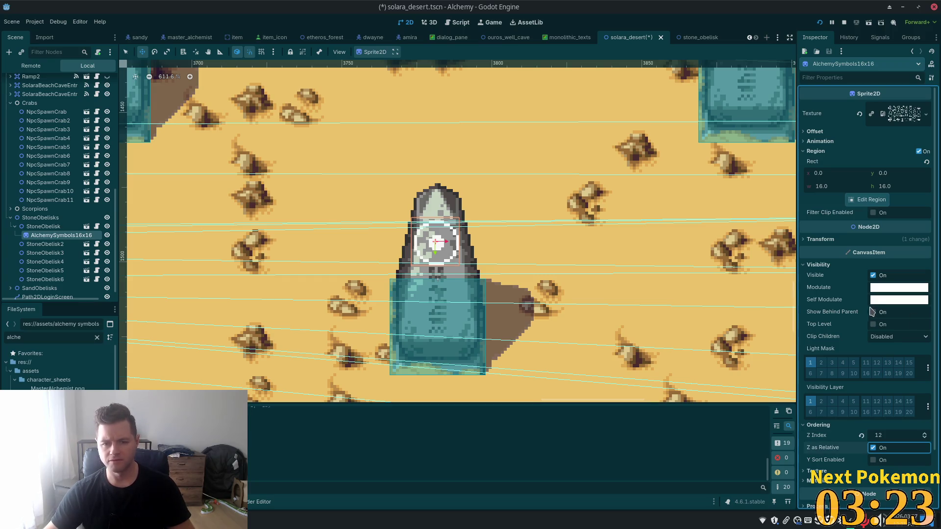
pyautogui.click(887, 435)
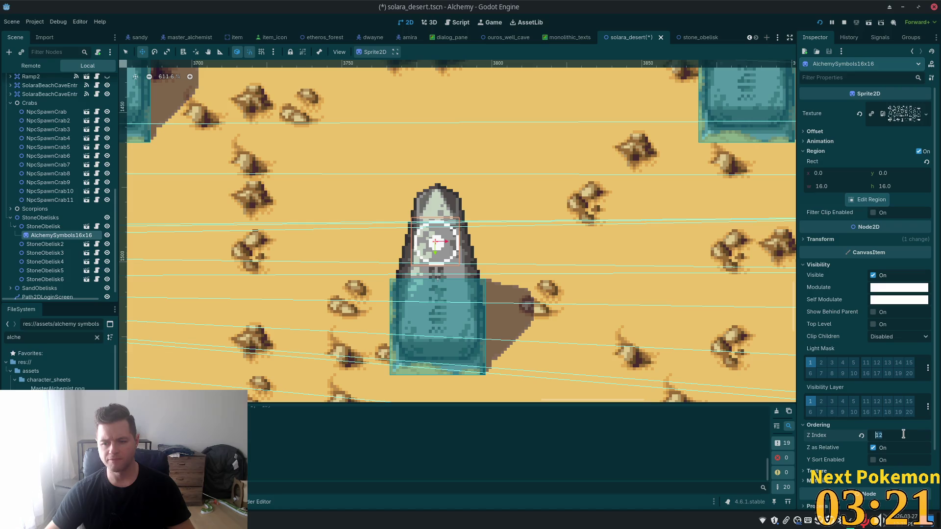
pyautogui.write('1')
pyautogui.press('Tab')
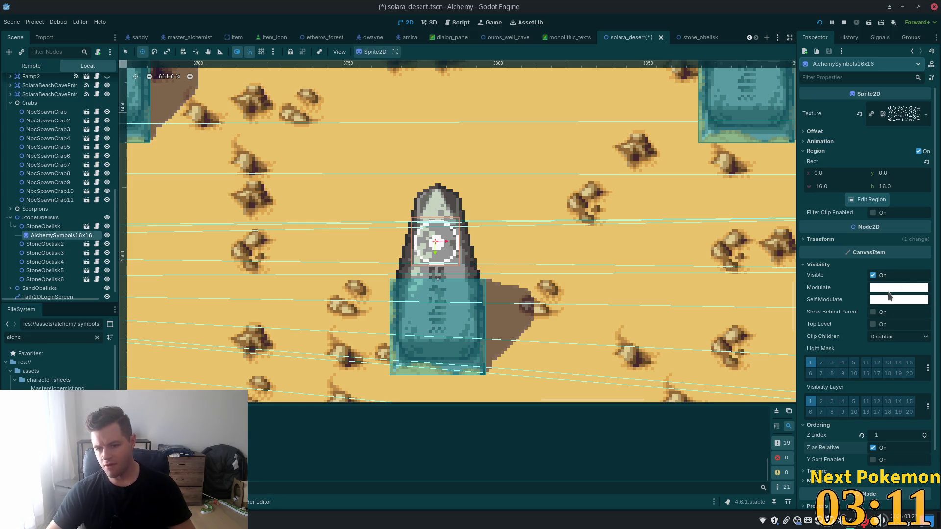
# Step: Open the symbol sprite's Self Modulate colour picker, then close it
pyautogui.moveTo(889, 294)
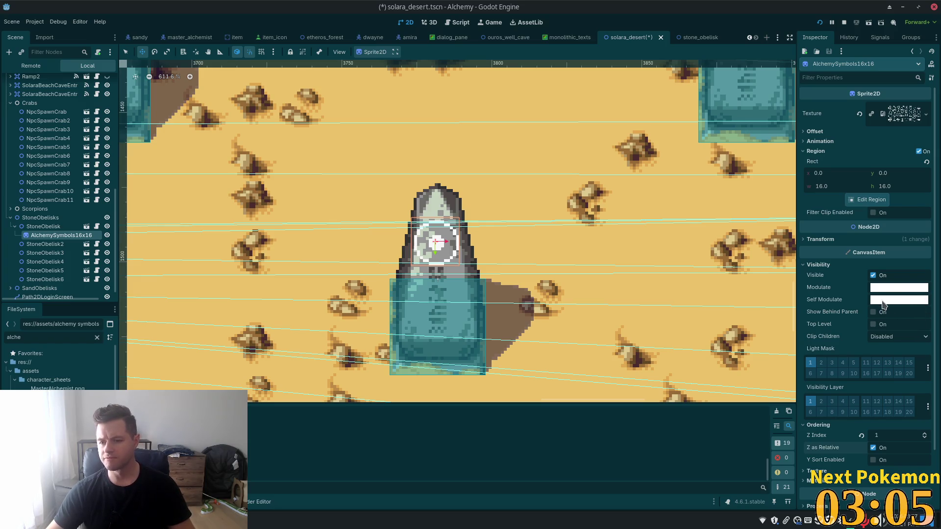
pyautogui.click(883, 300)
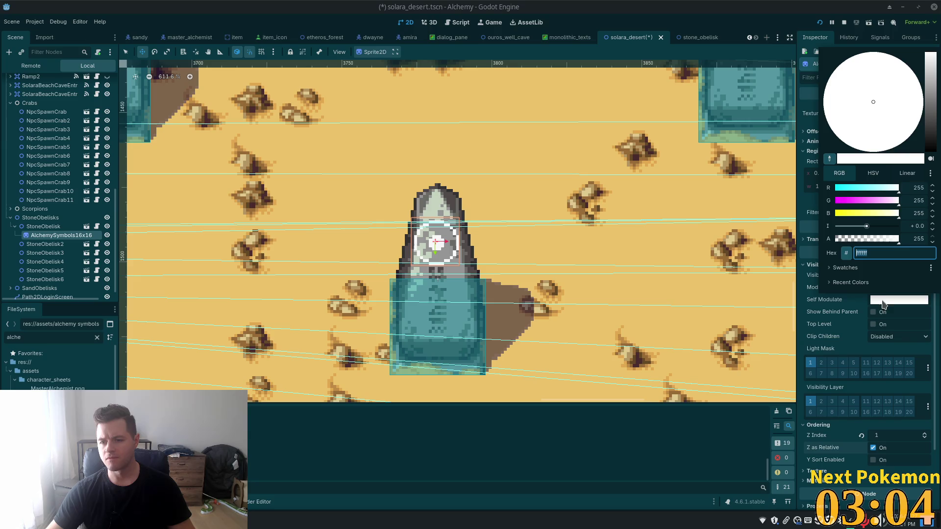
pyautogui.click(693, 41)
# Step: Remove the pasted symbol sprite from the stone_obelisk scene and save that scene
pyautogui.click(694, 42)
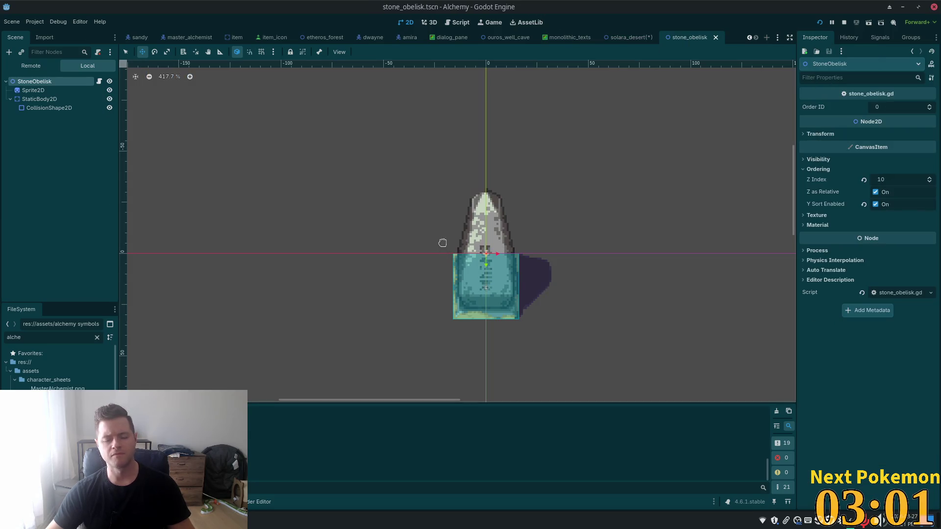
pyautogui.hotkey('ctrl', 'z')
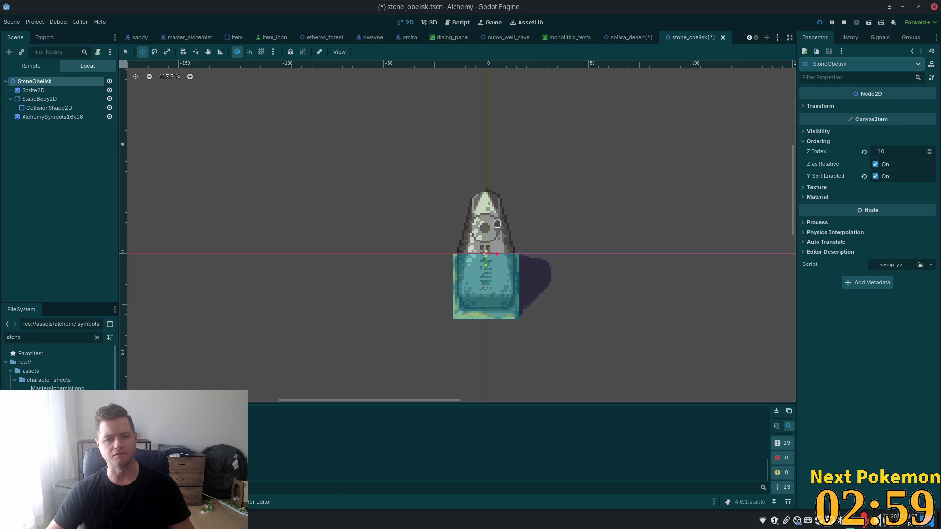
pyautogui.click(88, 117)
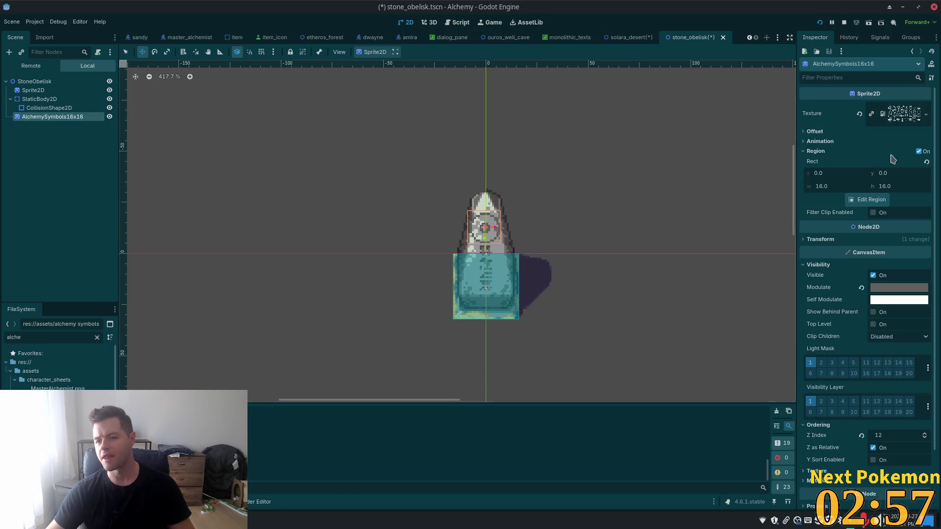
pyautogui.click(898, 288)
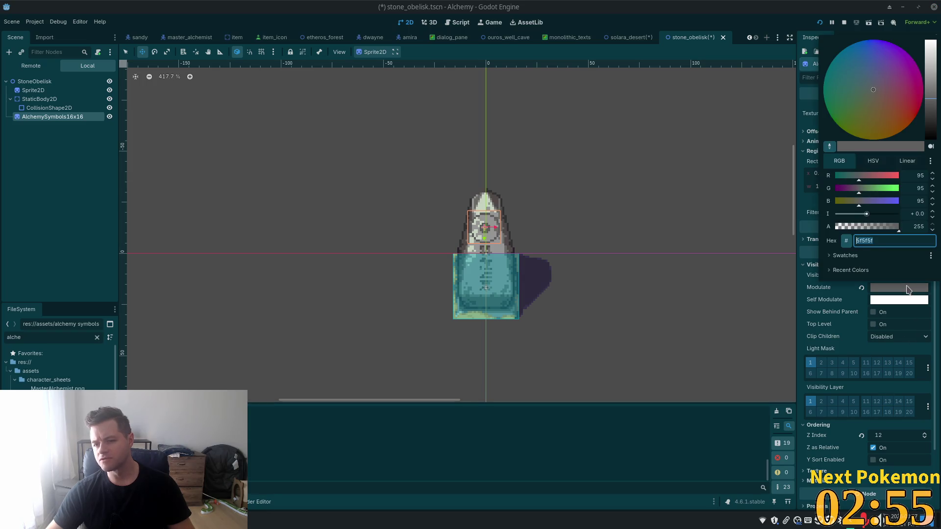
pyautogui.click(218, 255)
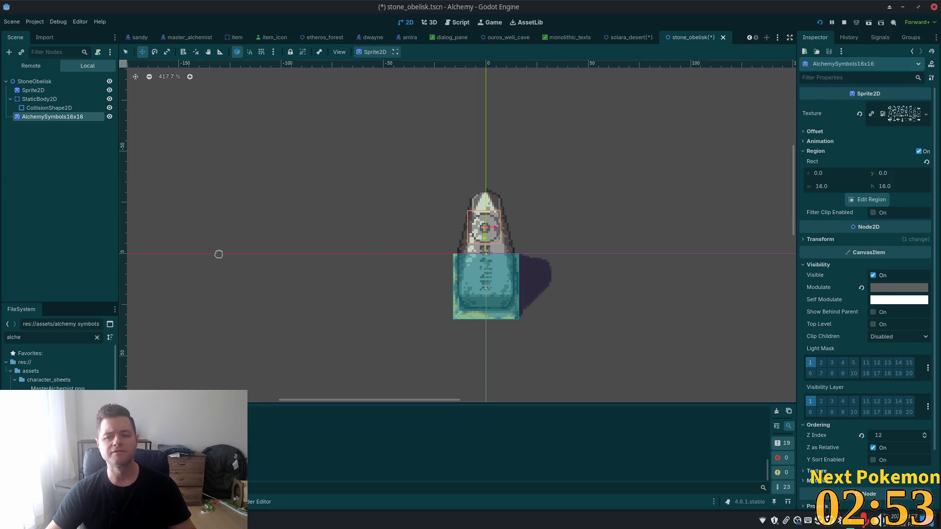
pyautogui.click(32, 108)
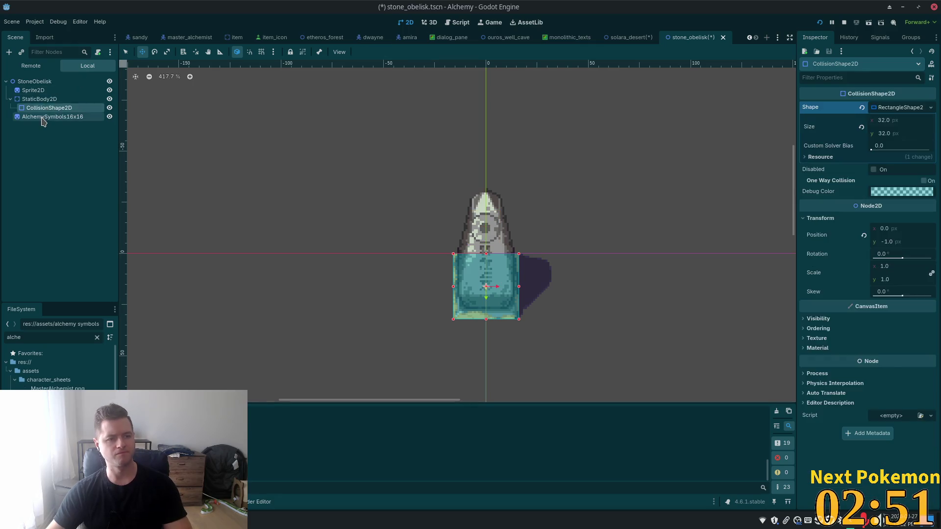
pyautogui.click(40, 118)
pyautogui.press('Delete')
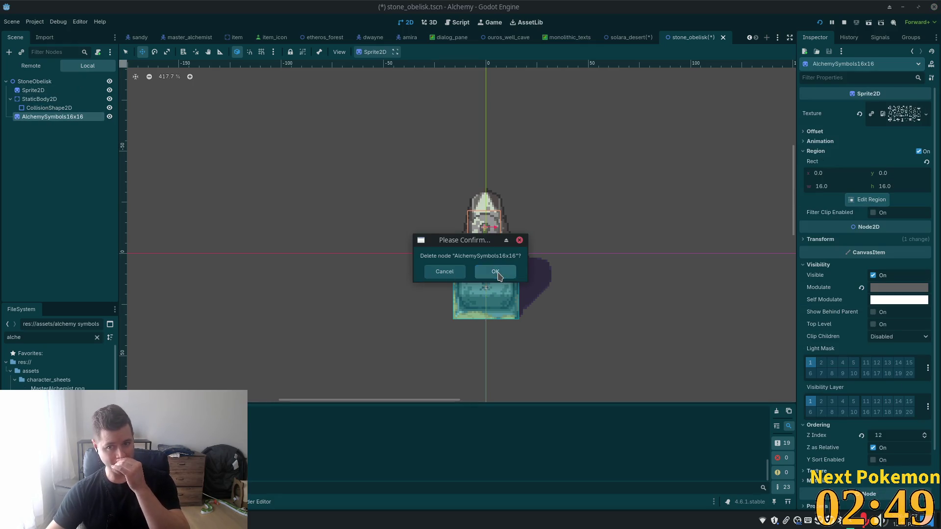
pyautogui.click(495, 272)
pyautogui.hotkey('ctrl', 's')
# Step: In solara_desert, tint the symbol's Self Modulate to 5f5f5f and run the game
pyautogui.click(627, 38)
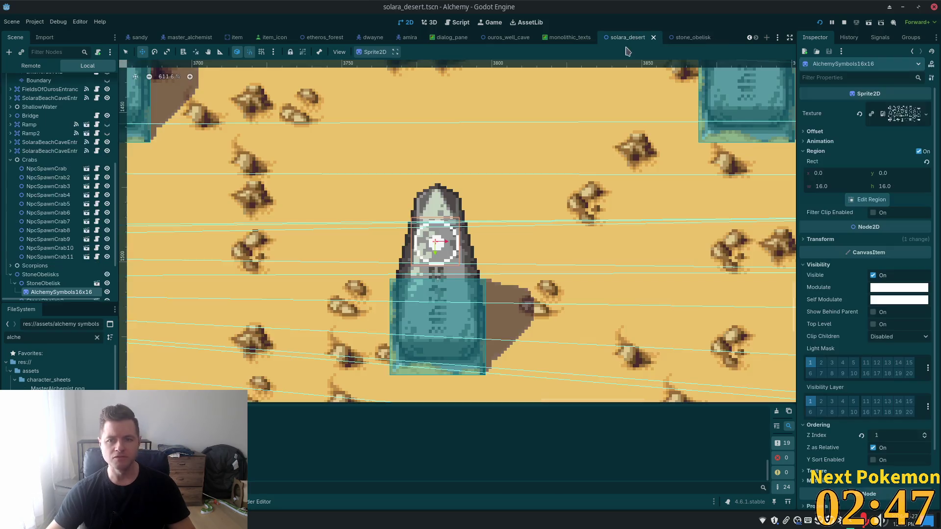
pyautogui.click(891, 300)
pyautogui.write('5f5f5f')
pyautogui.press('Tab')
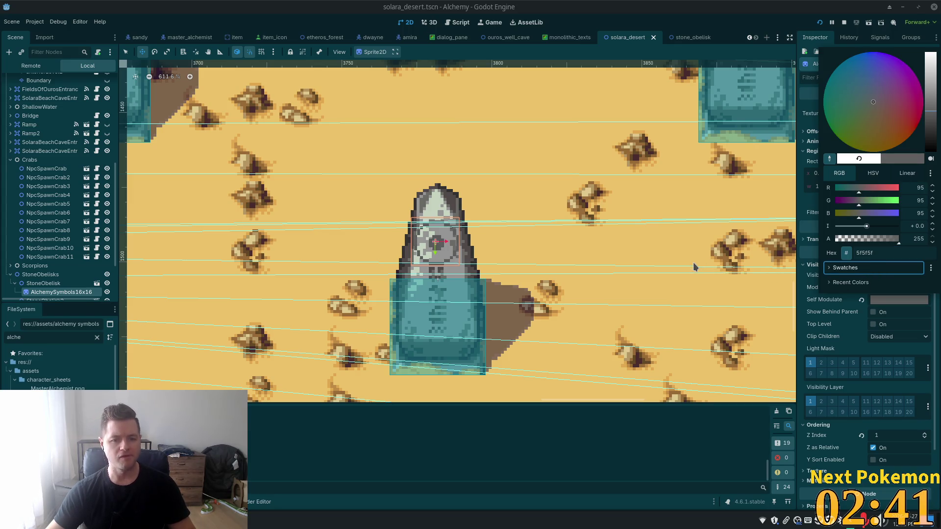
pyautogui.press('F5')
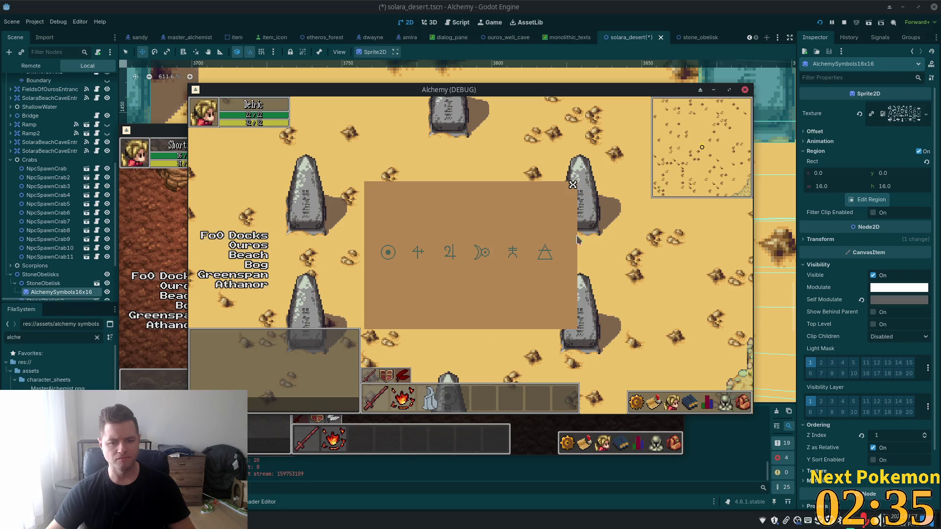
# Step: Dismiss the game's symbol panel and walk the player down among the desert obelisks
pyautogui.click(572, 185)
pyautogui.press('Down')
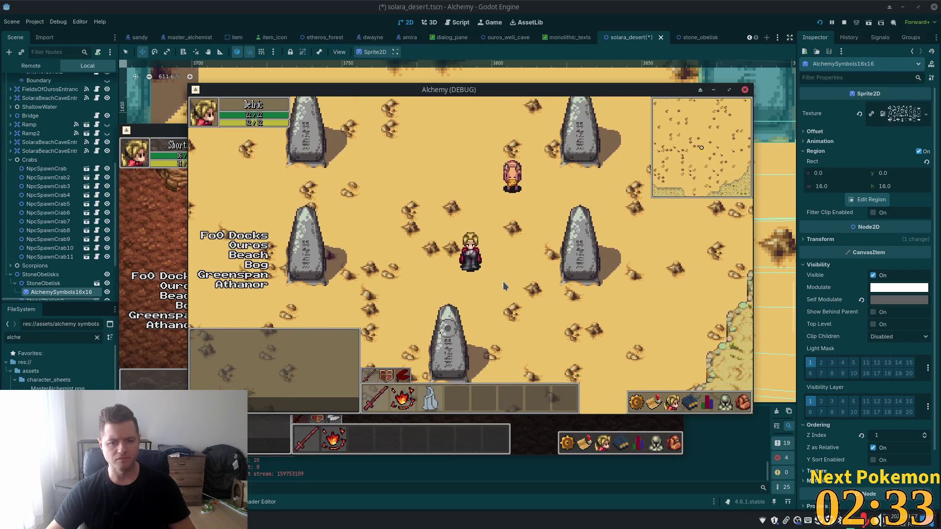
pyautogui.press('Down')
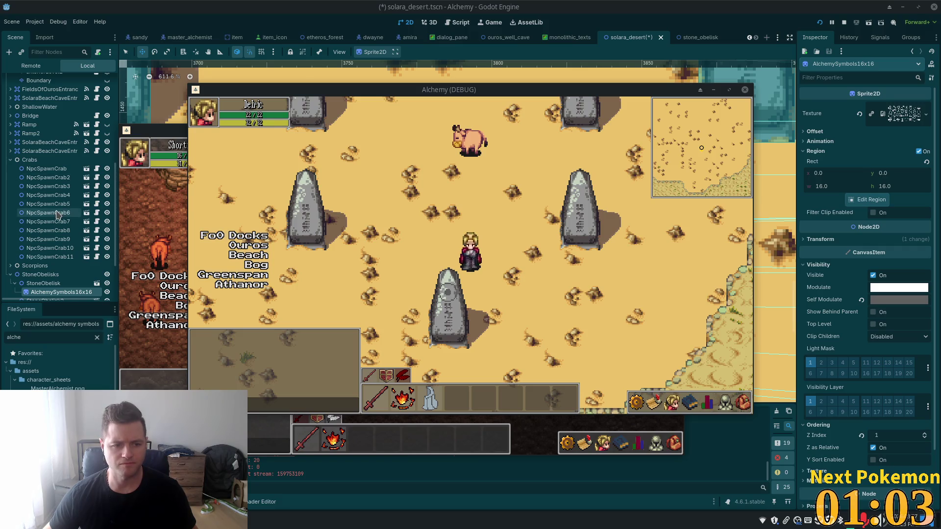
pyautogui.scroll(-3, 56, 221)
# Step: Zoom out and pan the desert canvas, selecting StoneObelisk2, StoneObelisk3 and StoneObelisk5
pyautogui.scroll(-4, 377, 210)
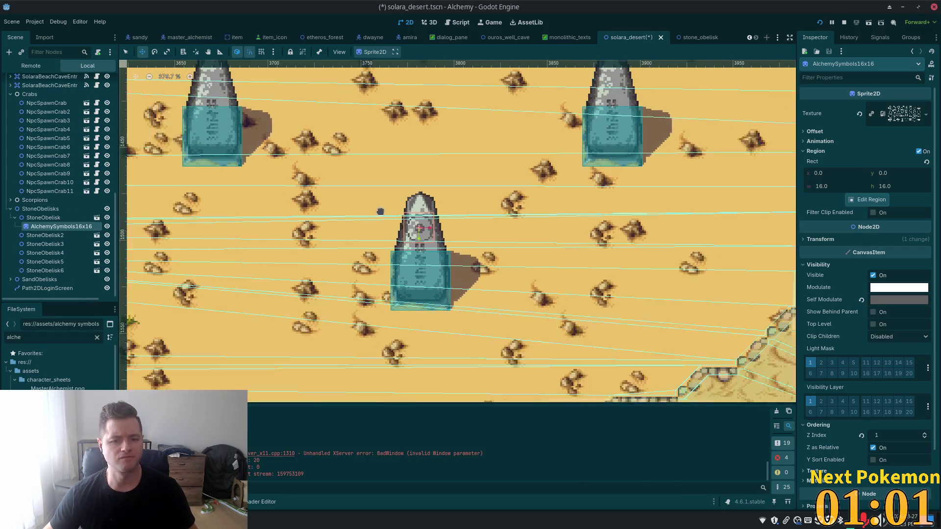
pyautogui.scroll(-2, 290, 231)
pyautogui.click(251, 156)
pyautogui.scroll(-2, 216, 223)
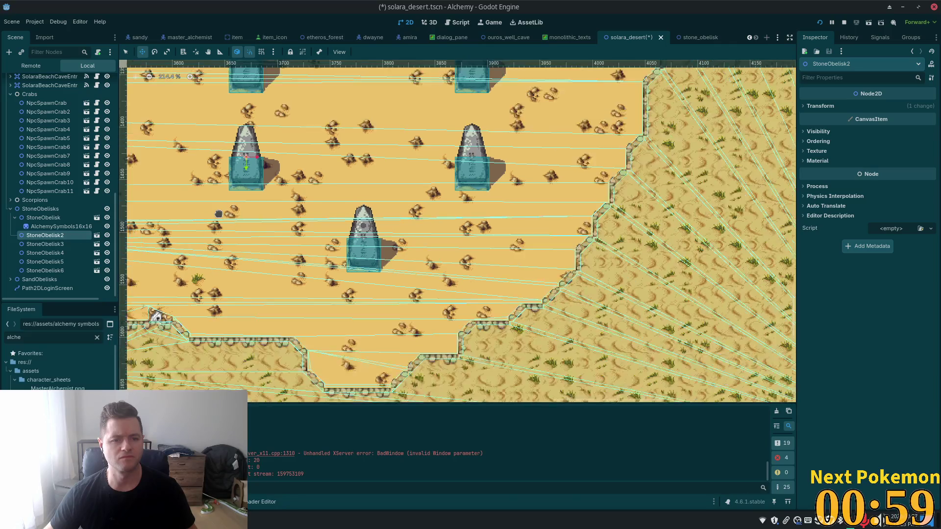
pyautogui.moveTo(216, 223); pyautogui.dragTo(299, 282)
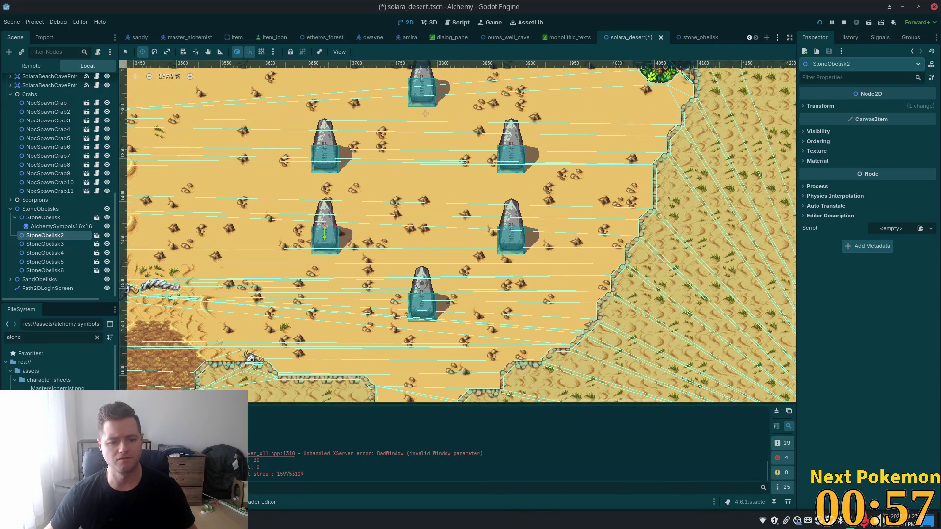
pyautogui.click(43, 244)
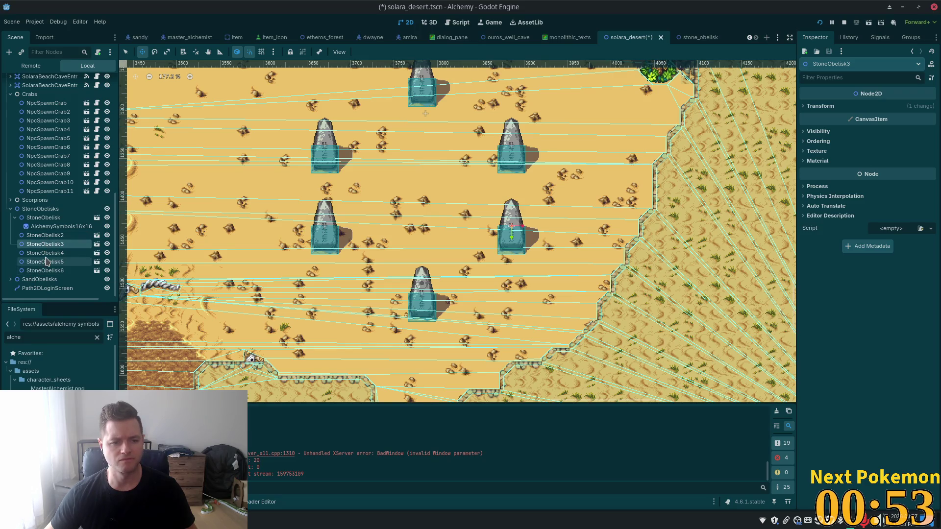
pyautogui.click(47, 261)
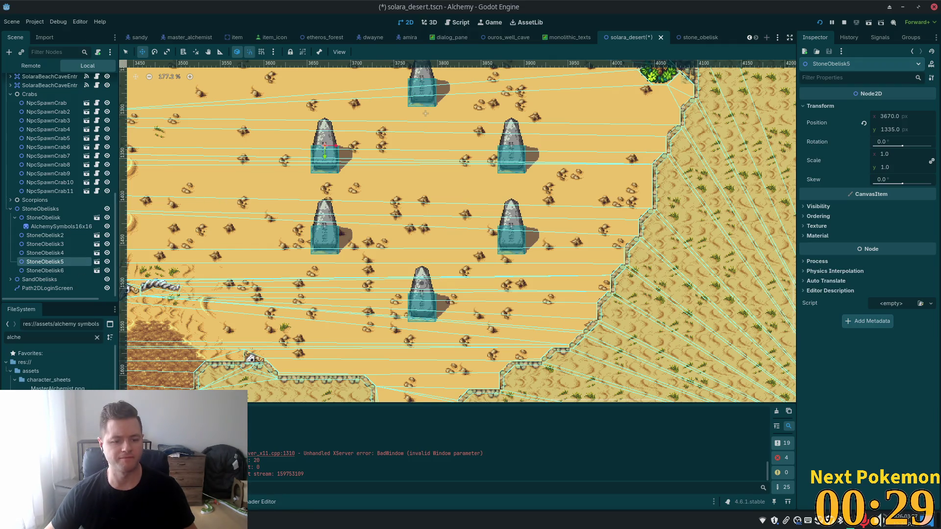
pyautogui.press('F6')
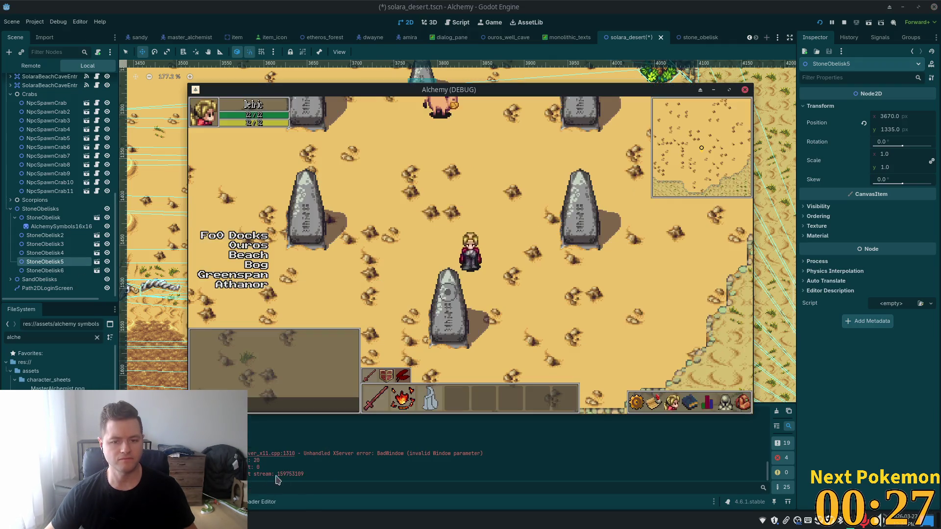
pyautogui.click(742, 402)
pyautogui.click(654, 403)
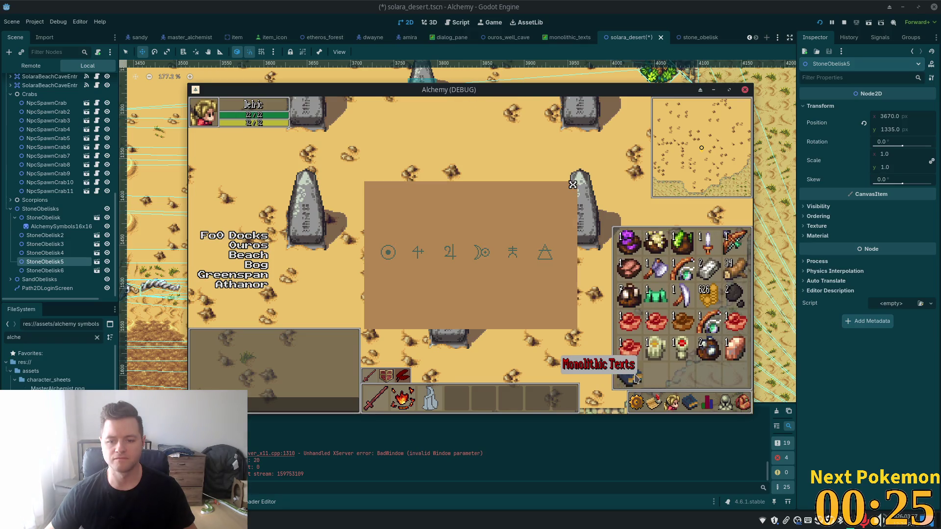
pyautogui.click(637, 401)
pyautogui.click(638, 396)
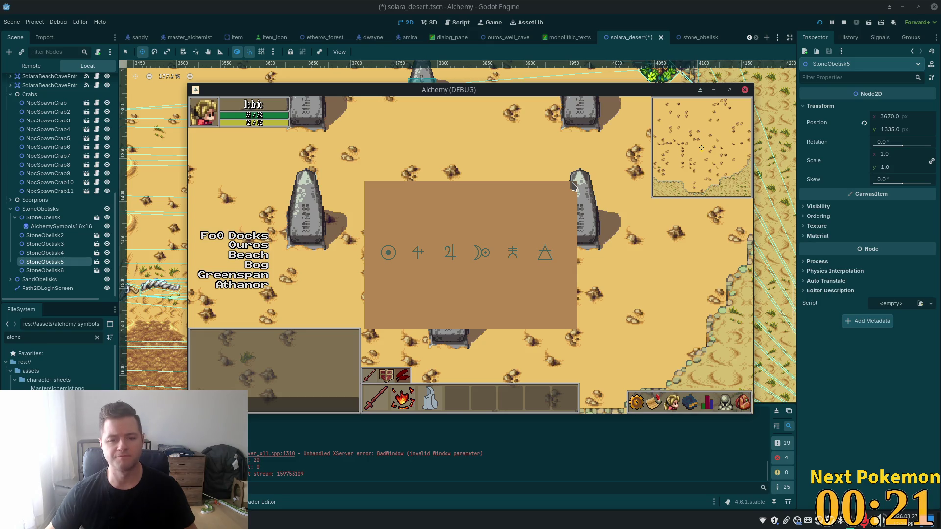
pyautogui.click(572, 185)
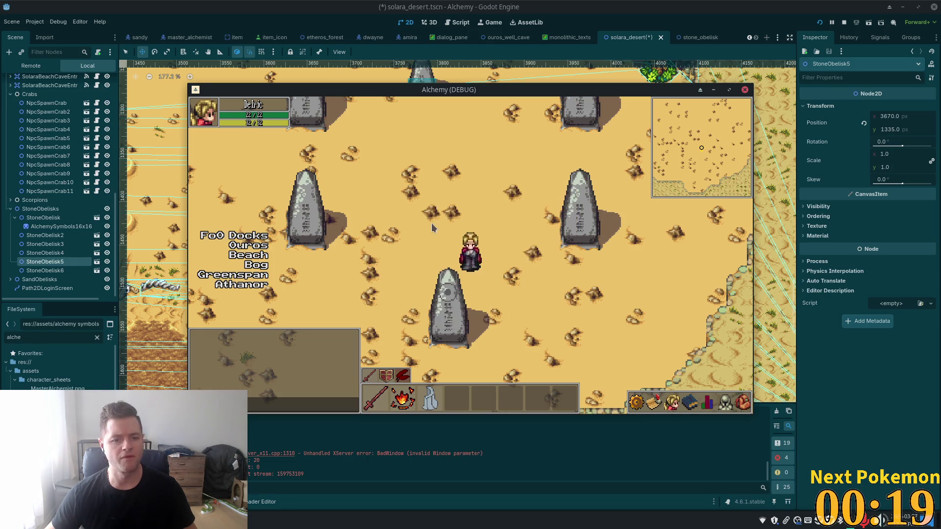
pyautogui.click(54, 263)
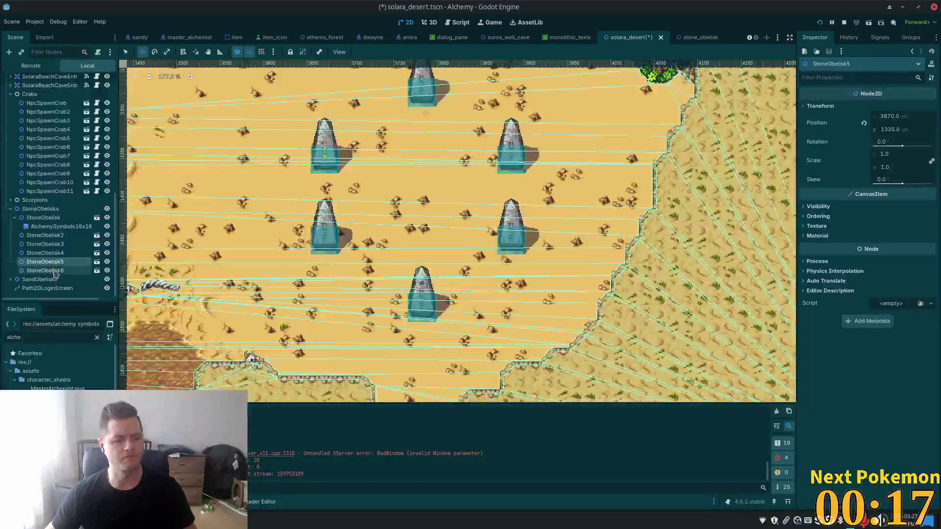
pyautogui.moveTo(56, 227); pyautogui.dragTo(57, 228)
# Step: Paste a copy of the symbol sprite under StoneObelisk5 and make its texture unique
pyautogui.click(54, 262)
pyautogui.hotkey('ctrl', 'v')
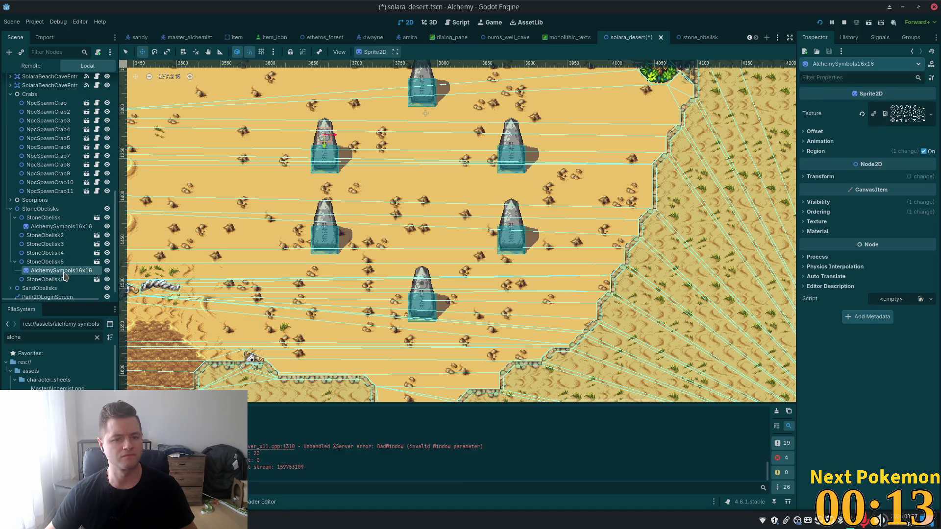
pyautogui.scroll(1, 282, 97)
pyautogui.scroll(5, 282, 97)
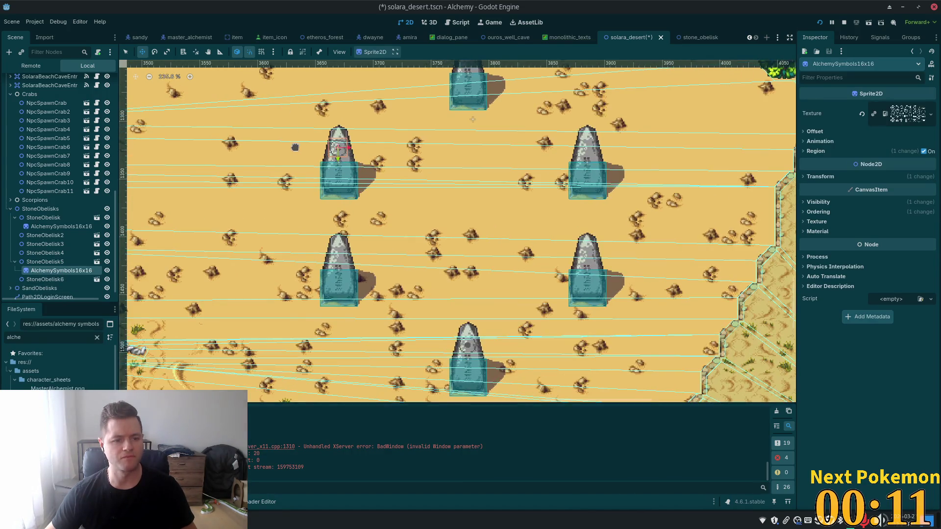
pyautogui.scroll(3, 294, 147)
pyautogui.rightClick(901, 116)
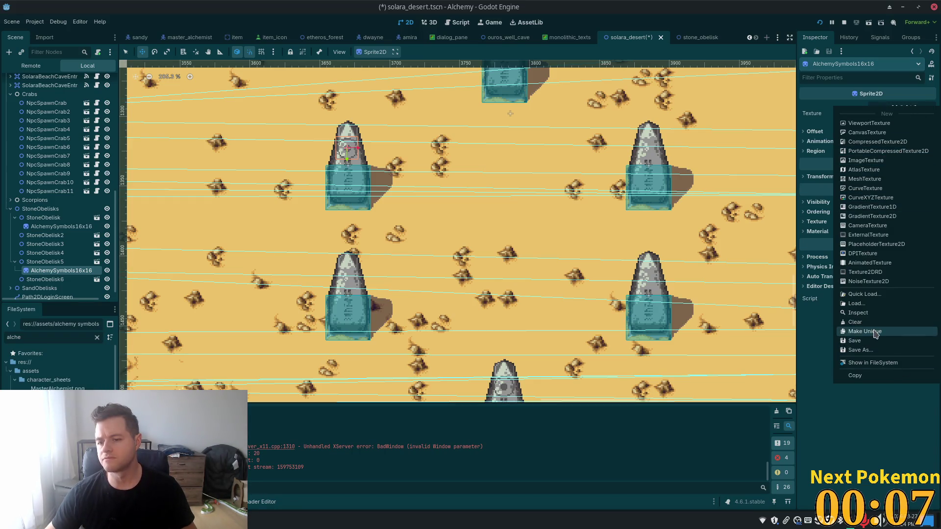
pyautogui.click(897, 331)
# Step: In the Region editor, pick the cross-shaped symbol at x32, y48 for this sprite
pyautogui.click(855, 151)
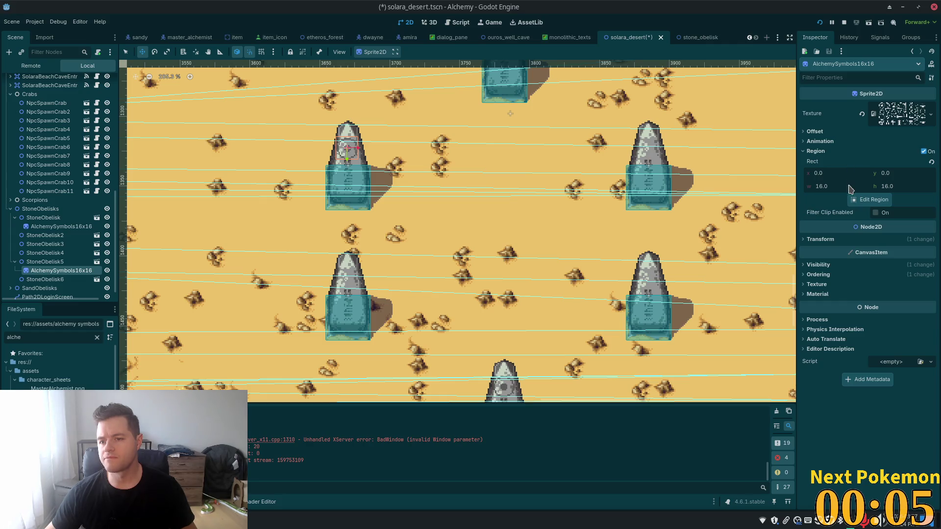
pyautogui.click(874, 200)
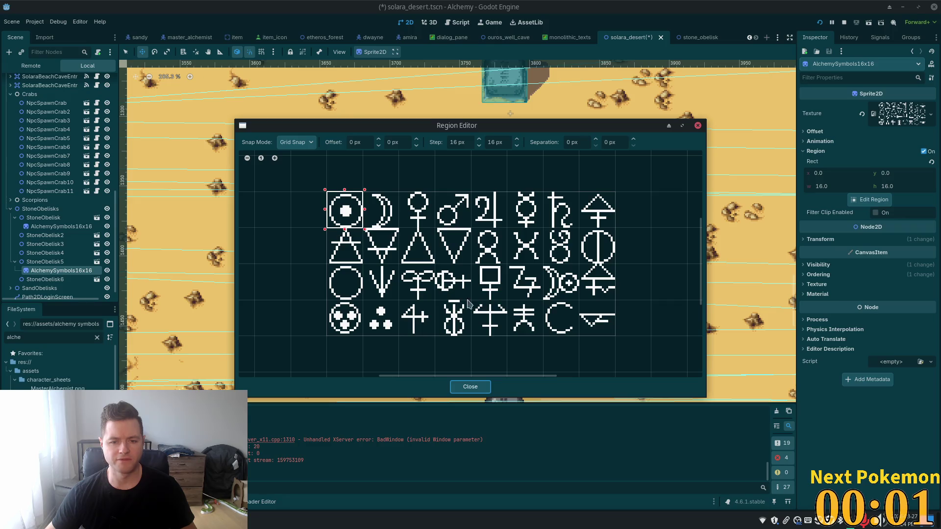
pyautogui.click(410, 308)
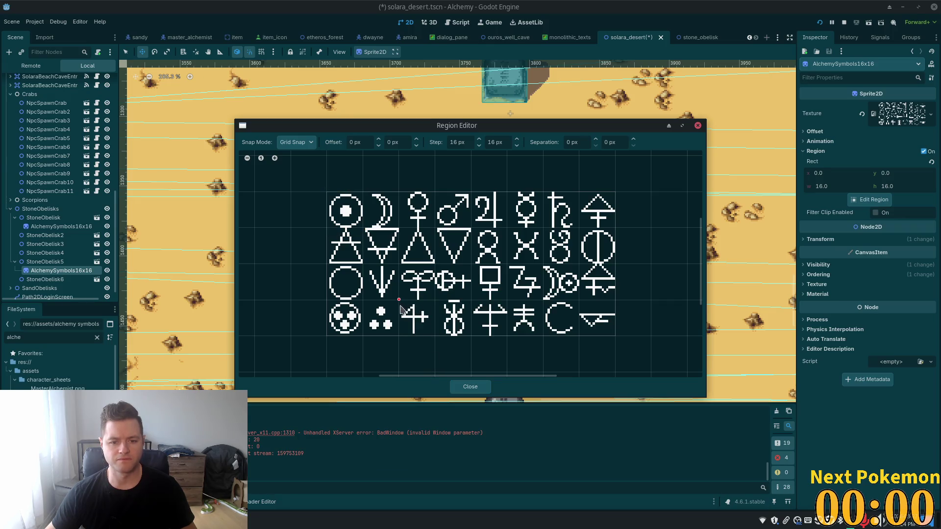
pyautogui.click(470, 387)
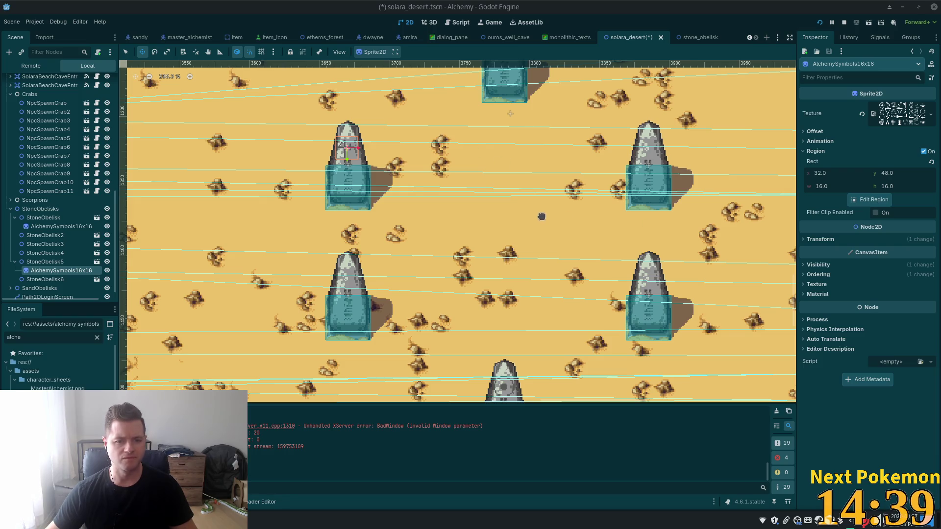
# Step: Zoom in and nudge the AlchemySymbols16x16 sprite right to centre it on the obelisk
pyautogui.scroll(4, 324, 122)
pyautogui.scroll(1, 307, 135)
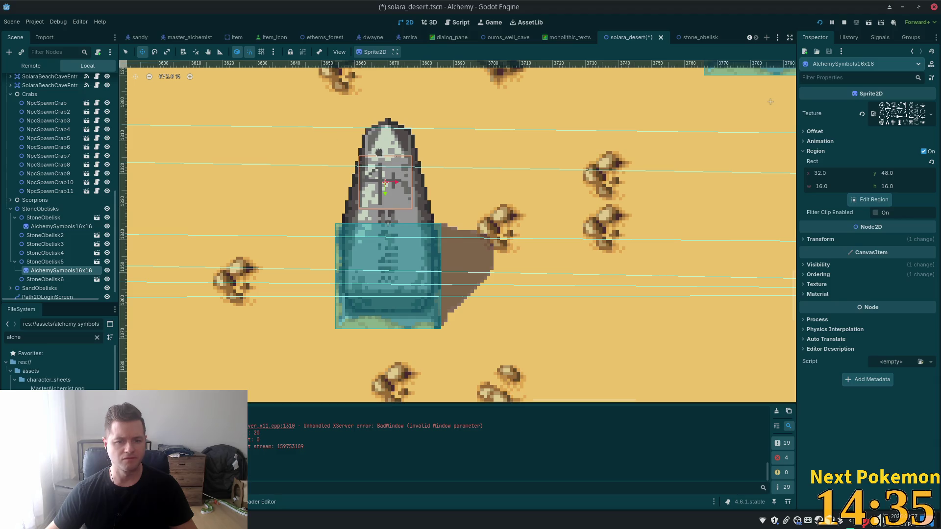
pyautogui.moveTo(452, 177); pyautogui.dragTo(465, 174)
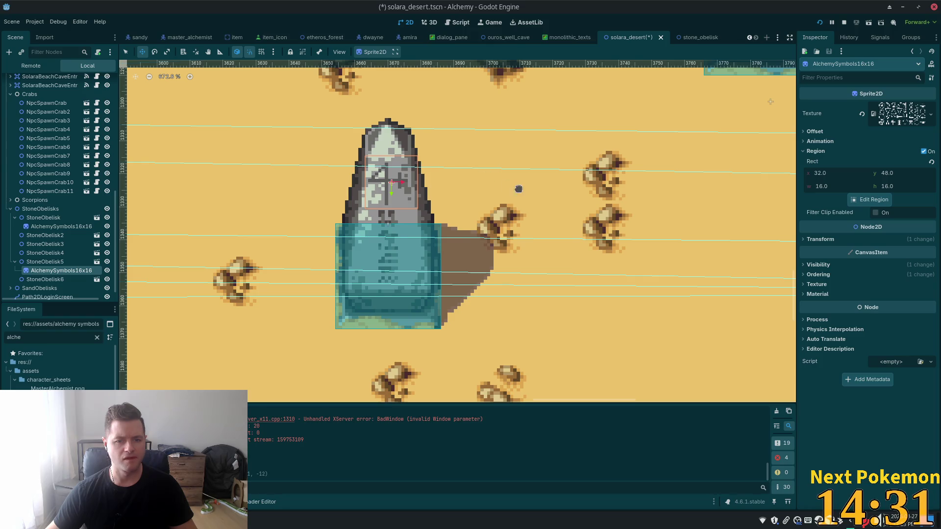
# Step: Zoom out to the eastern obelisks and select StoneObelisk5, then the first StoneObelisk
pyautogui.scroll(-4, 516, 187)
pyautogui.scroll(-2, 562, 207)
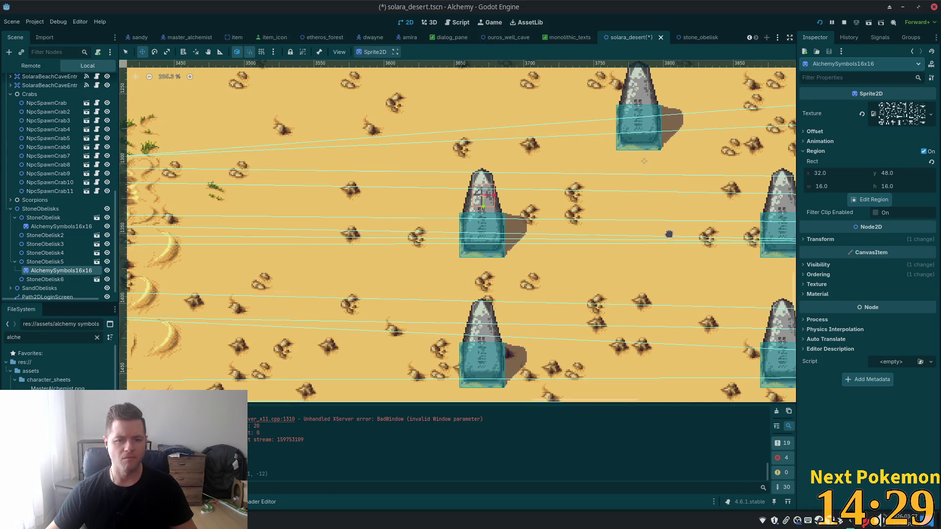
pyautogui.scroll(-2, 668, 233)
pyautogui.moveTo(696, 260)
pyautogui.mouseDown()
pyautogui.moveTo(609, 224)
pyautogui.moveTo(473, 230)
pyautogui.mouseUp()
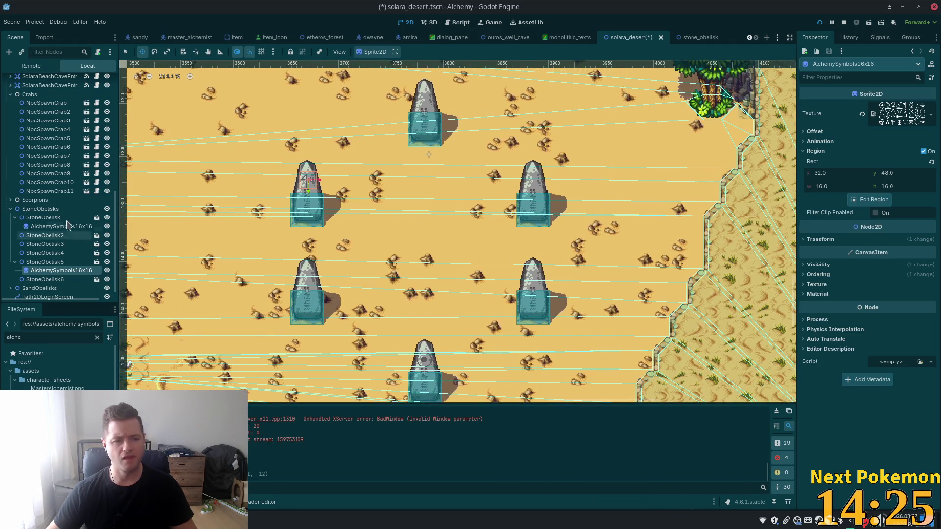
pyautogui.click(45, 262)
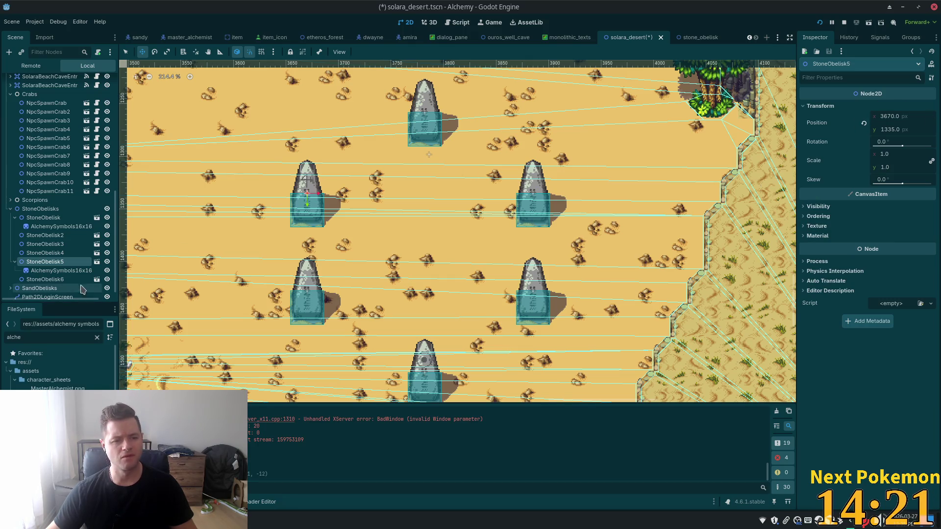
pyautogui.click(56, 219)
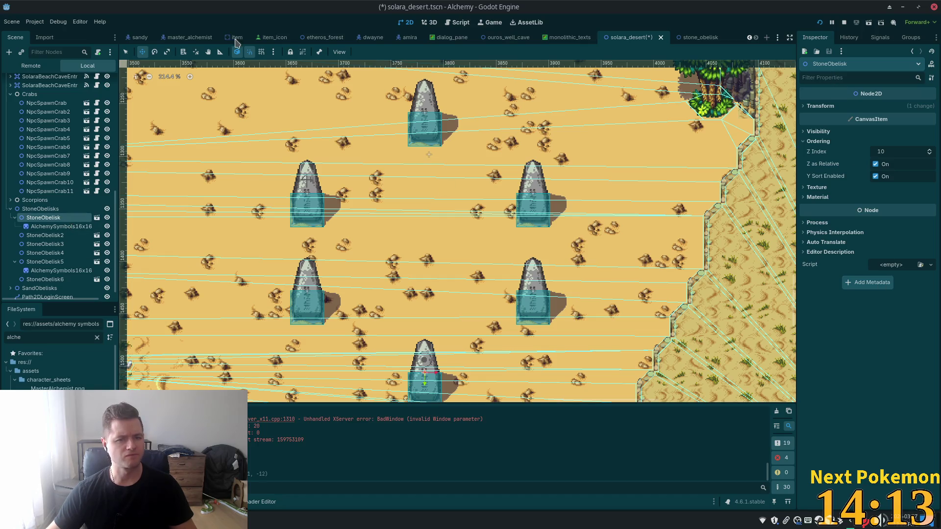
# Step: In the stone_obelisk scene, paste the symbol sprite onto the root, then undo the paste
pyautogui.click(699, 37)
pyautogui.click(35, 81)
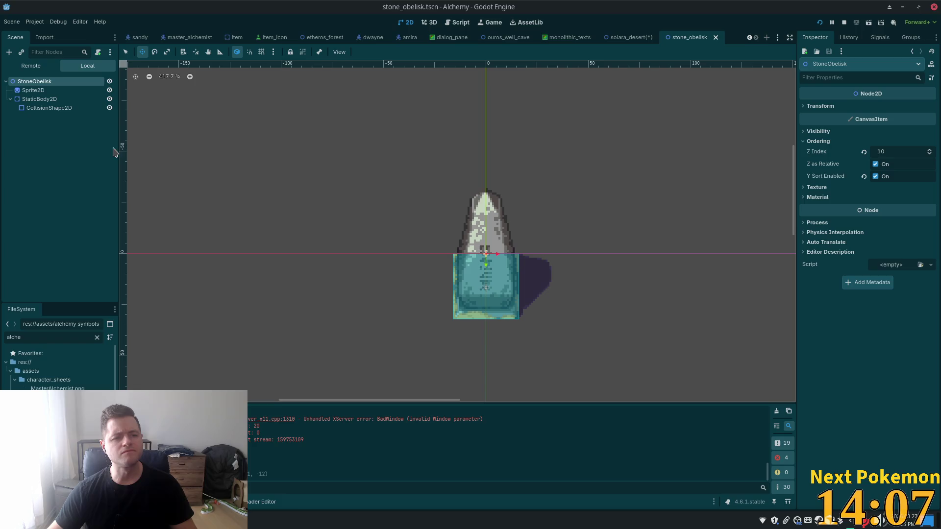
pyautogui.click(88, 143)
pyautogui.hotkey('ctrl', 'v')
pyautogui.hotkey('ctrl', 'z')
pyautogui.hotkey('ctrl', 'z')
pyautogui.hotkey('ctrl', 'z')
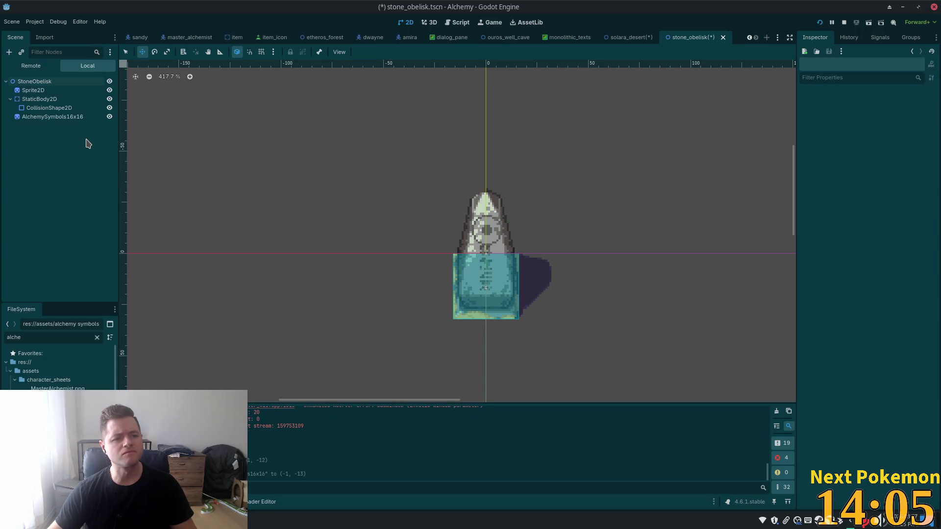
pyautogui.hotkey('ctrl', 'z')
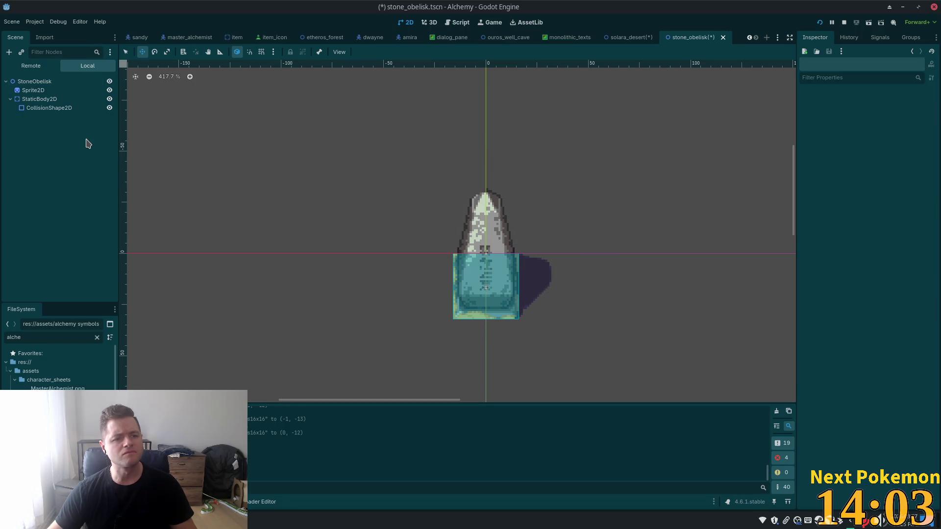
pyautogui.hotkey('ctrl', 'shift', 'z')
pyautogui.hotkey('ctrl', 'shift', 'z')
pyautogui.hotkey('ctrl', 'shift', 'z')
pyautogui.hotkey('ctrl', 'z')
pyautogui.hotkey('ctrl', 'z')
pyautogui.hotkey('ctrl', 'z')
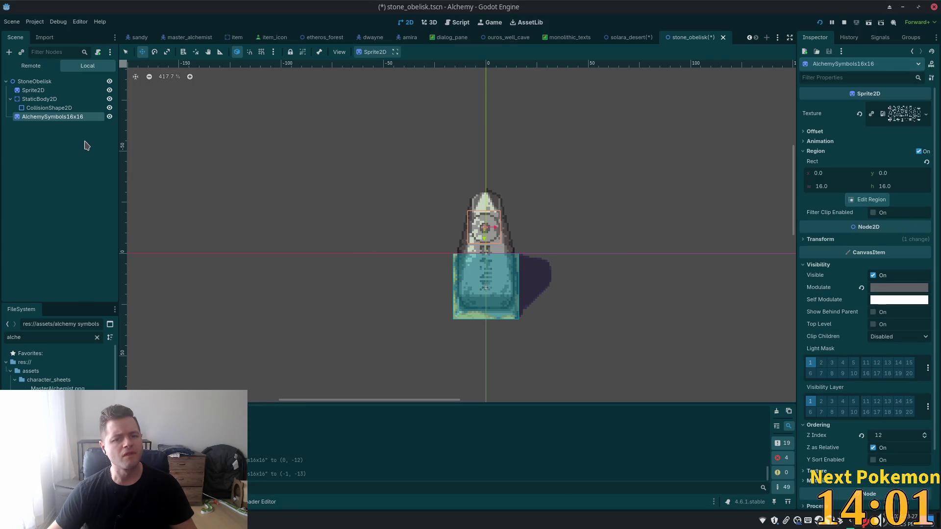
# Step: Attach the existing stone_obelisk.gd script to the StoneObelisk root node
pyautogui.click(75, 85)
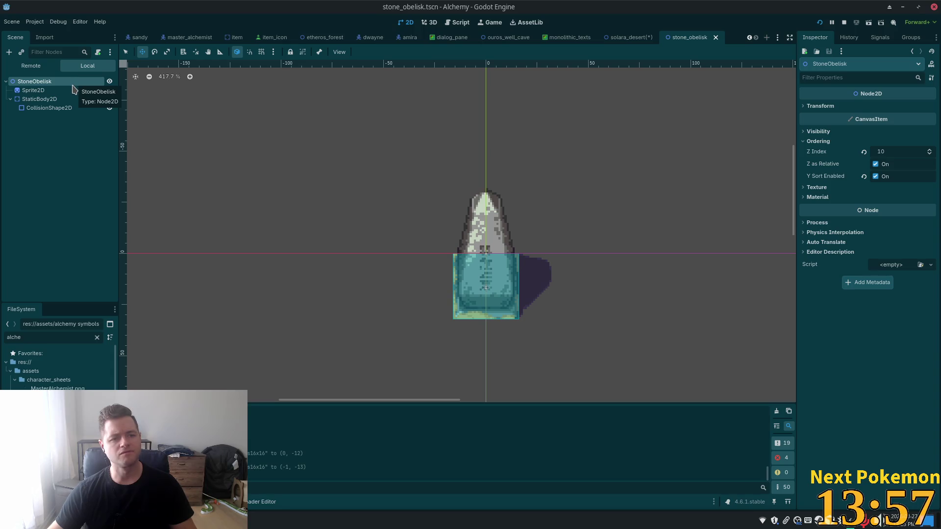
pyautogui.click(98, 52)
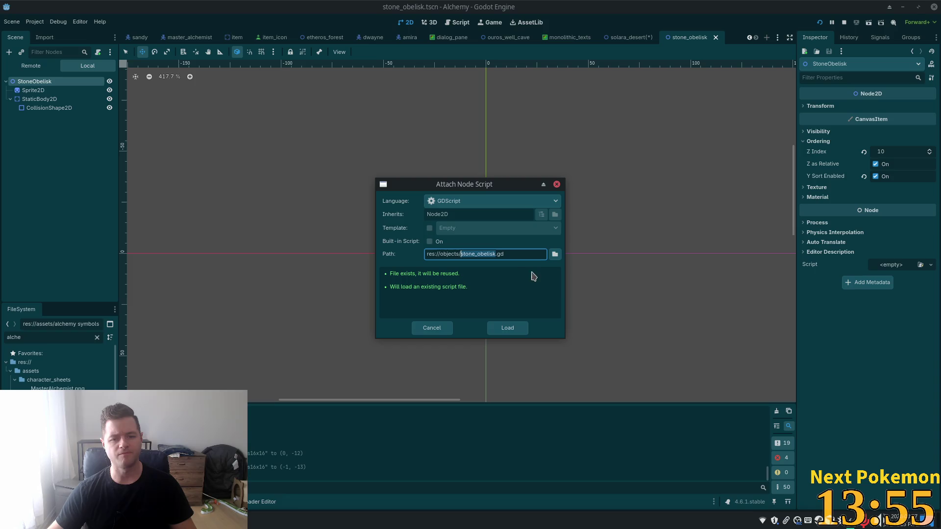
pyautogui.click(507, 328)
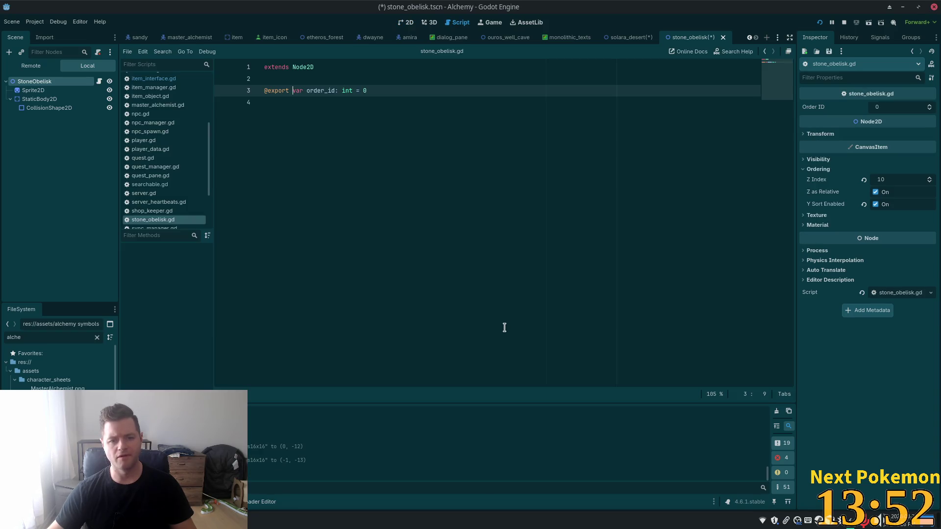
# Step: Save the stone_obelisk scene, then set solara_desert's first StoneObelisk Order ID to 1
pyautogui.click(432, 94)
pyautogui.hotkey('ctrl', 's')
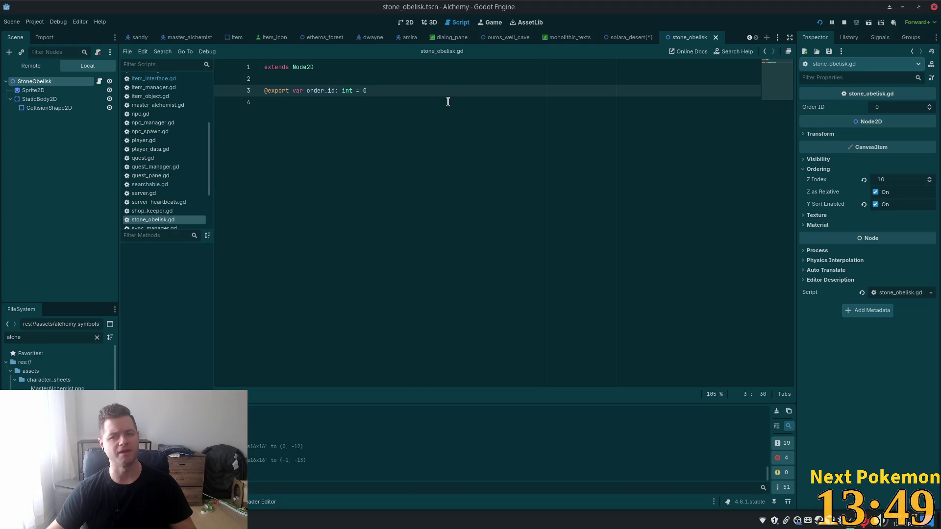
pyautogui.click(631, 37)
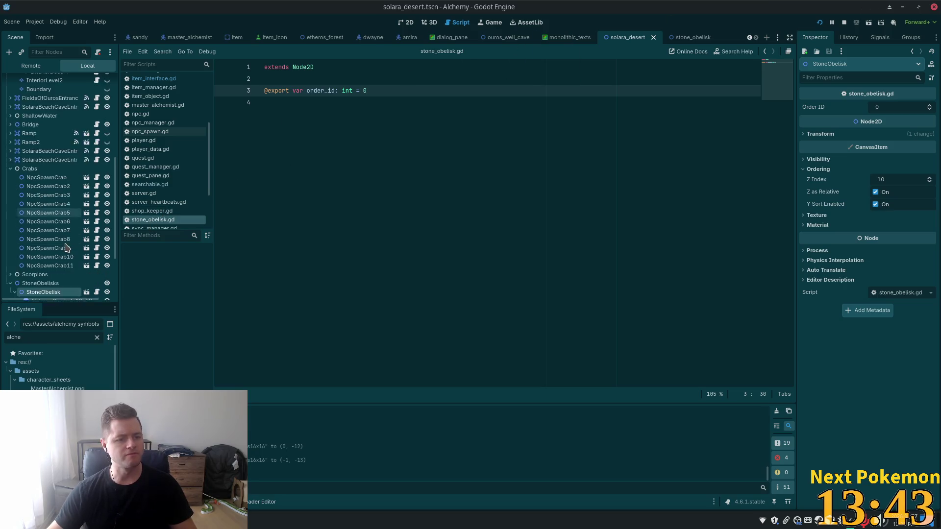
pyautogui.scroll(-2, 69, 243)
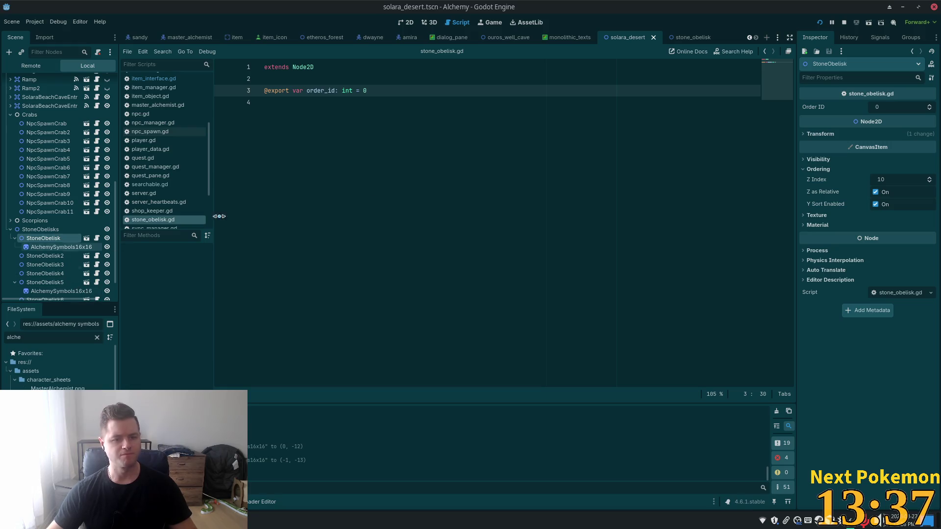
pyautogui.click(914, 109)
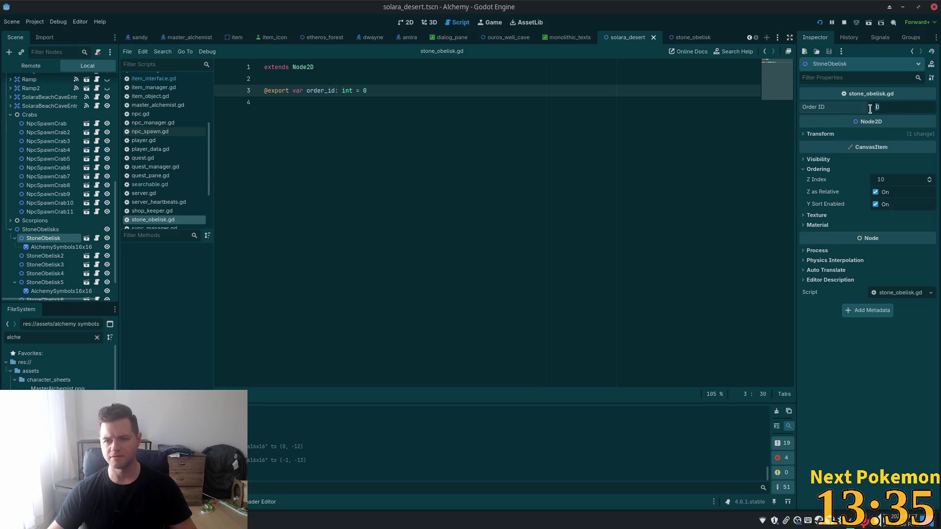
pyautogui.write('1')
pyautogui.press('Return')
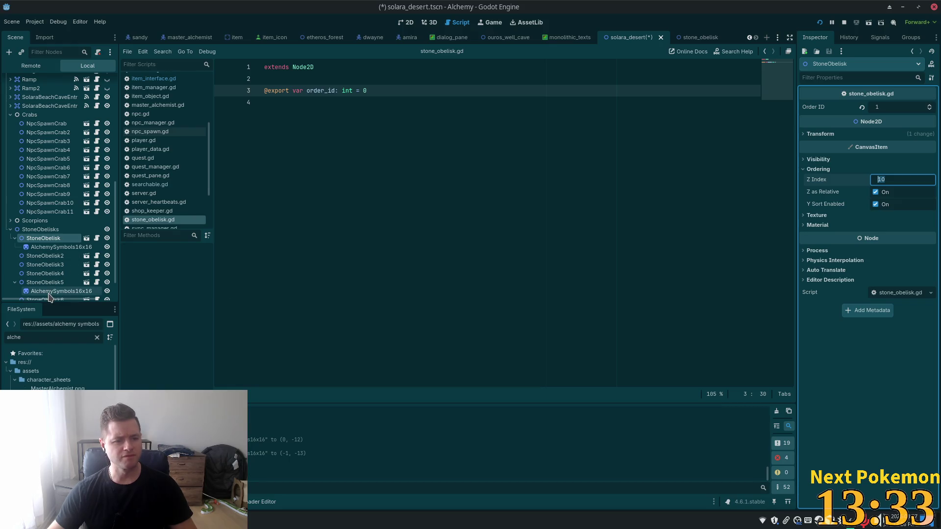
# Step: Set StoneObelisk5's Order ID to 2 and return to the 2D view
pyautogui.click(49, 293)
pyautogui.click(57, 283)
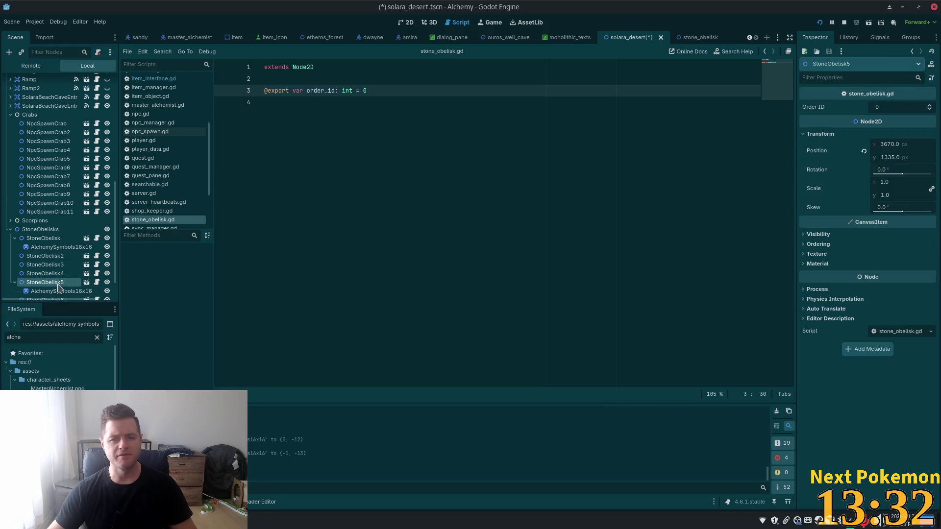
pyautogui.click(929, 105)
pyautogui.click(929, 105)
pyautogui.click(878, 145)
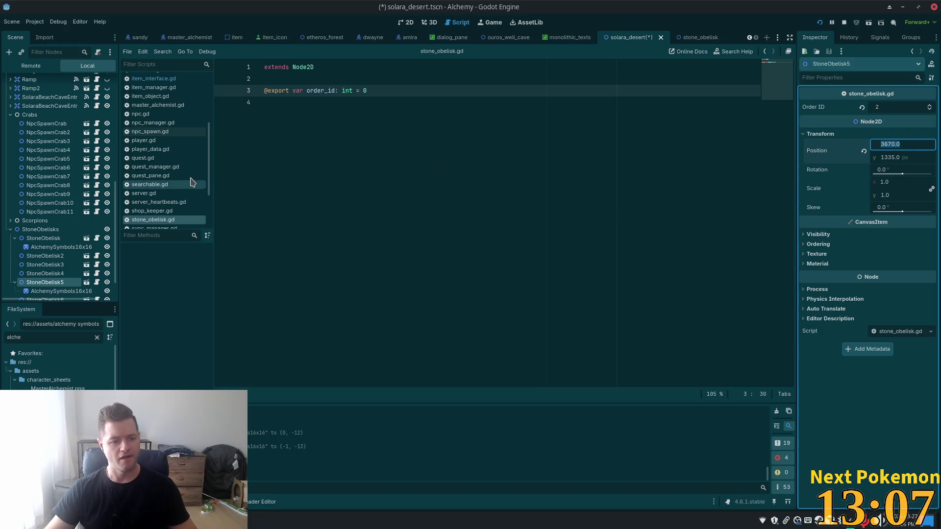
pyautogui.click(407, 22)
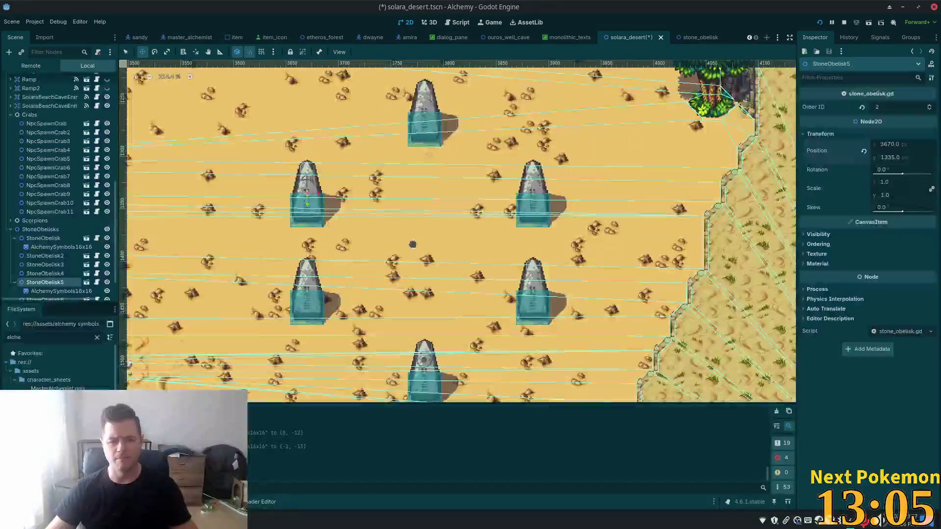
# Step: Save solara_desert.tscn with Ctrl+S, keeping StoneObelisk5's Order ID 2
pyautogui.hotkey('ctrl', 's')
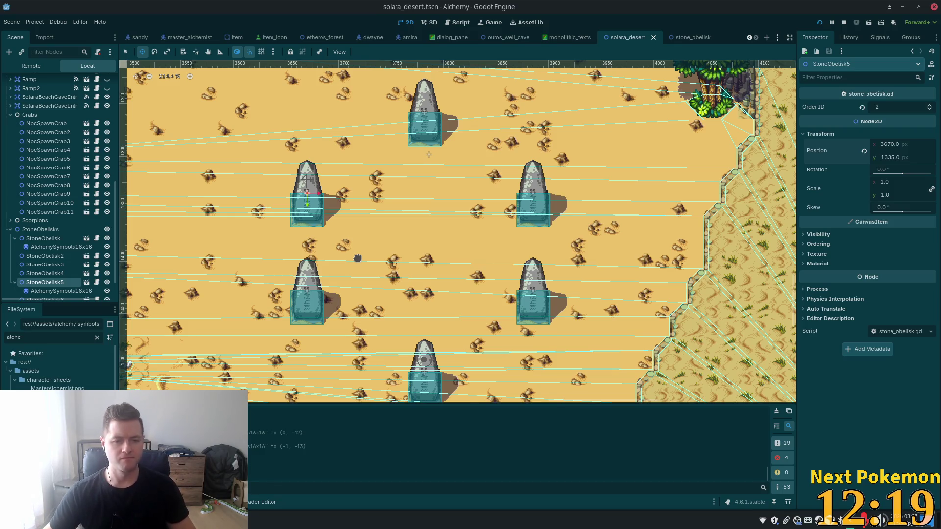
# Step: Check the Order IDs of StoneObelisk2, StoneObelisk3 and StoneObelisk4
pyautogui.click(50, 256)
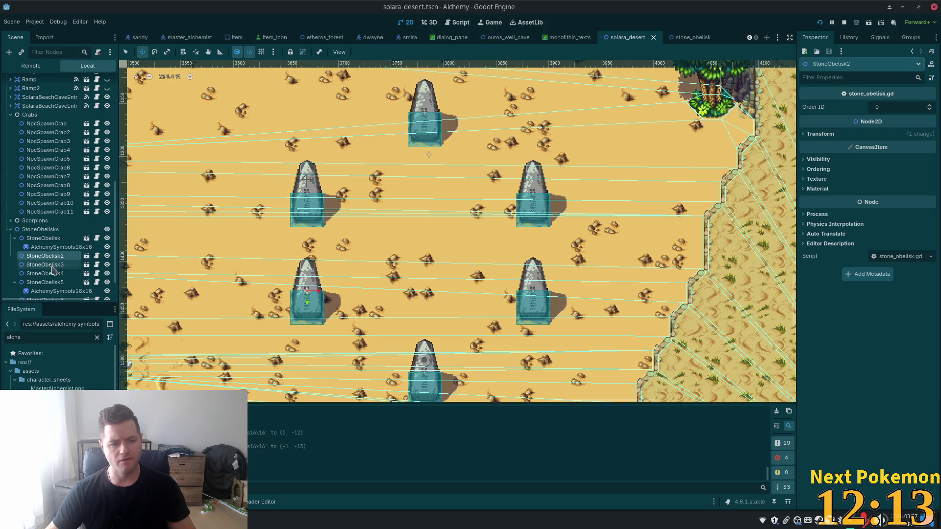
pyautogui.click(51, 265)
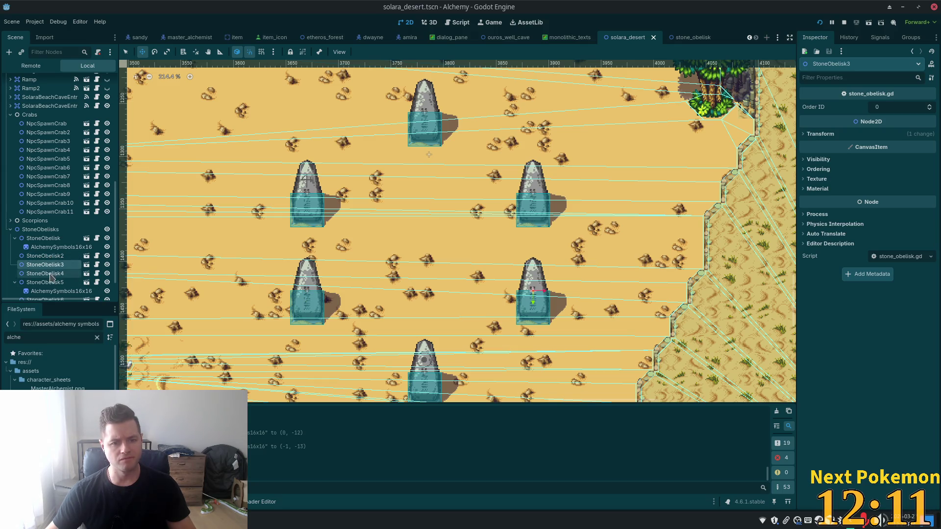
pyautogui.click(48, 274)
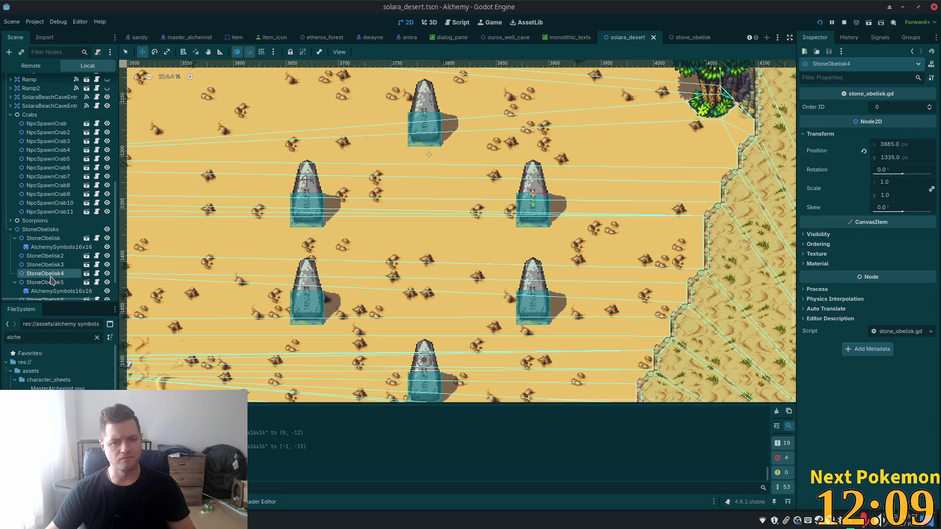
pyautogui.scroll(-3, 68, 264)
# Step: Copy StoneObelisk5's AlchemySymbols16x16 sprite under StoneObelisk4 and open its Region Editor
pyautogui.click(68, 261)
pyautogui.hotkey('ctrl', 'c')
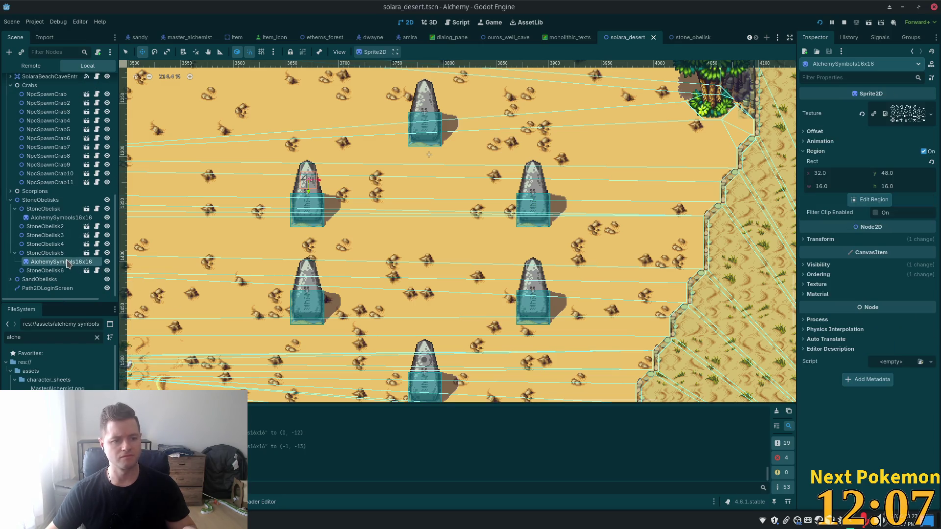
pyautogui.press('Up')
pyautogui.press('Up')
pyautogui.hotkey('ctrl', 'v')
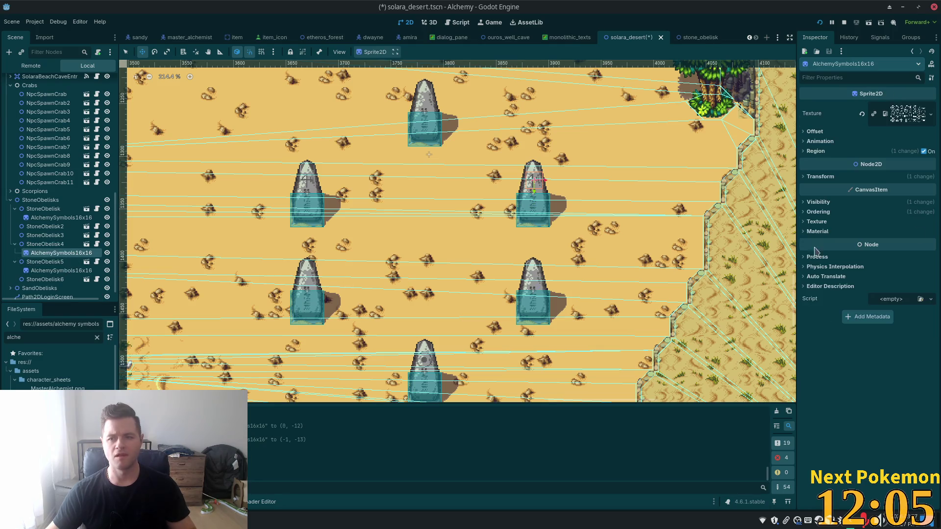
pyautogui.click(816, 151)
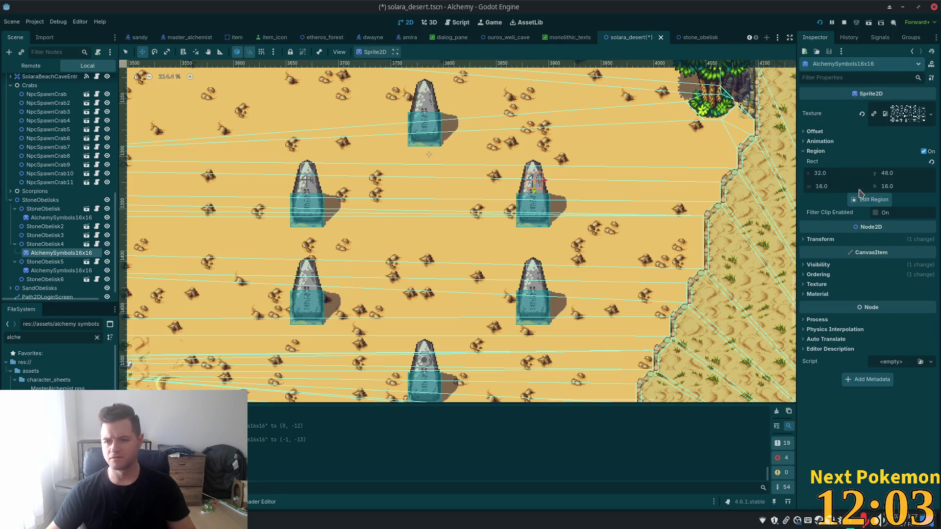
pyautogui.click(864, 200)
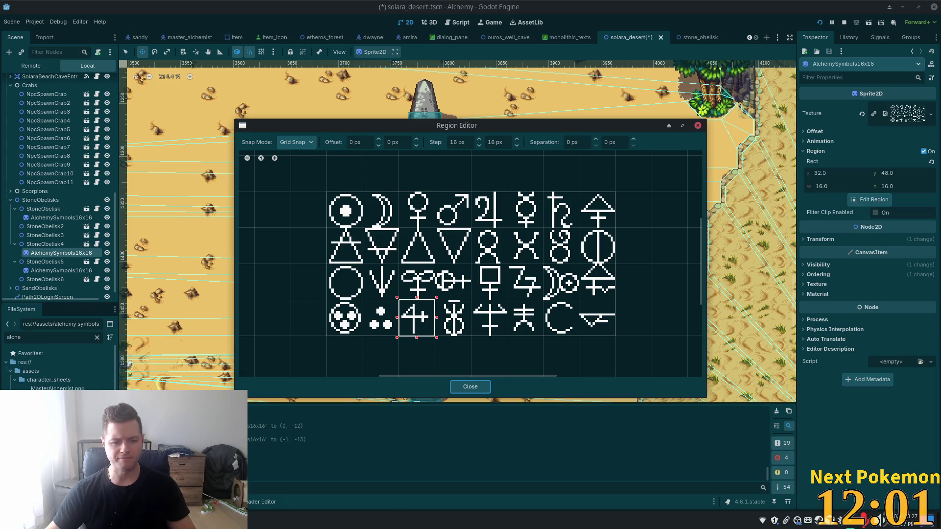
# Step: Check the Monolithic Texts symbol list in the running game's inventory
pyautogui.click(274, 482)
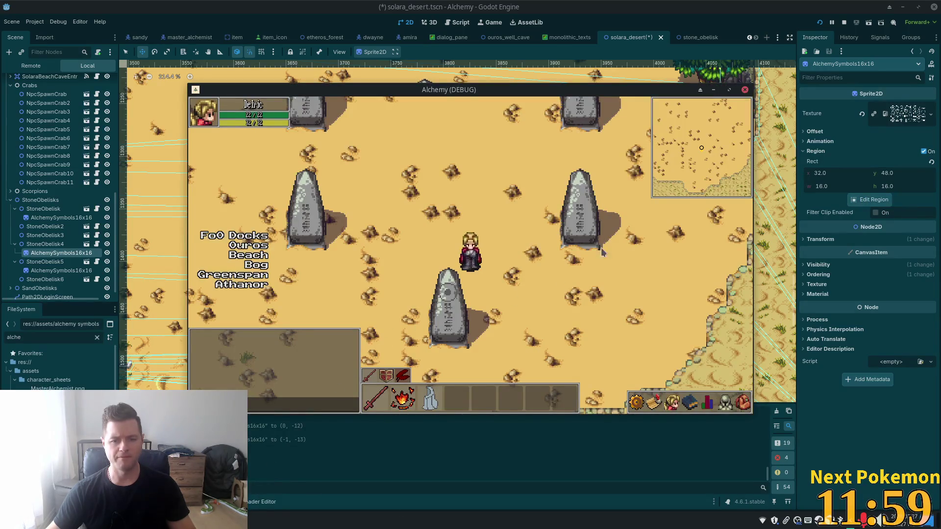
pyautogui.click(744, 404)
pyautogui.click(630, 375)
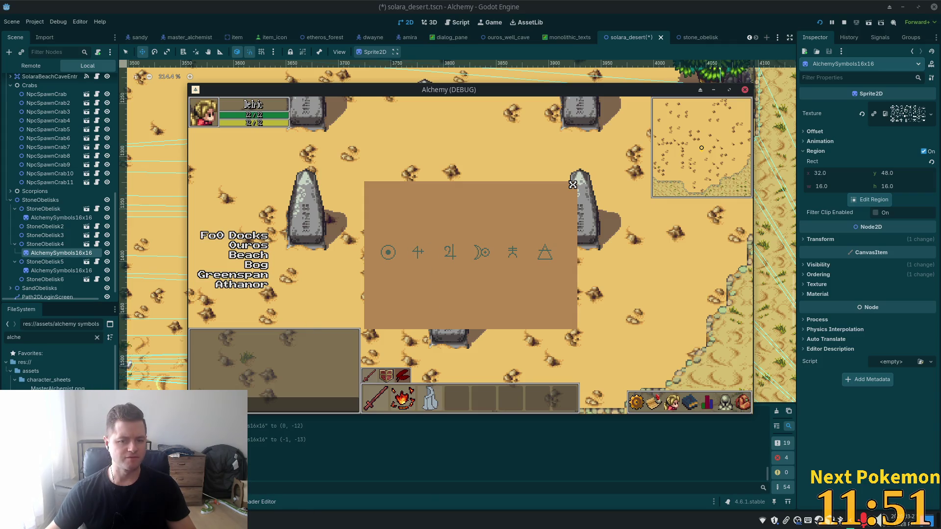
pyautogui.hotkey('alt', 'Tab')
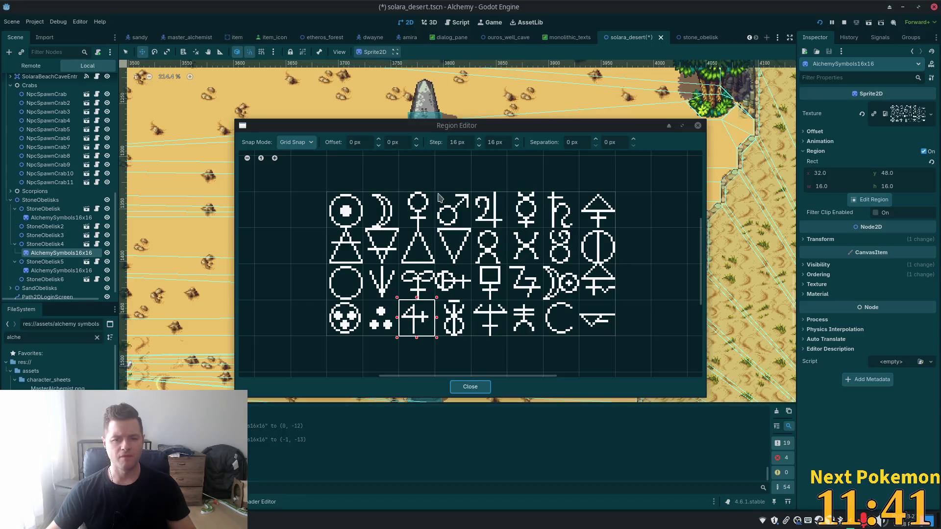
# Step: Crop StoneObelisk4's sprite to the 16×16 Jupiter symbol at region 64,0
pyautogui.click(483, 208)
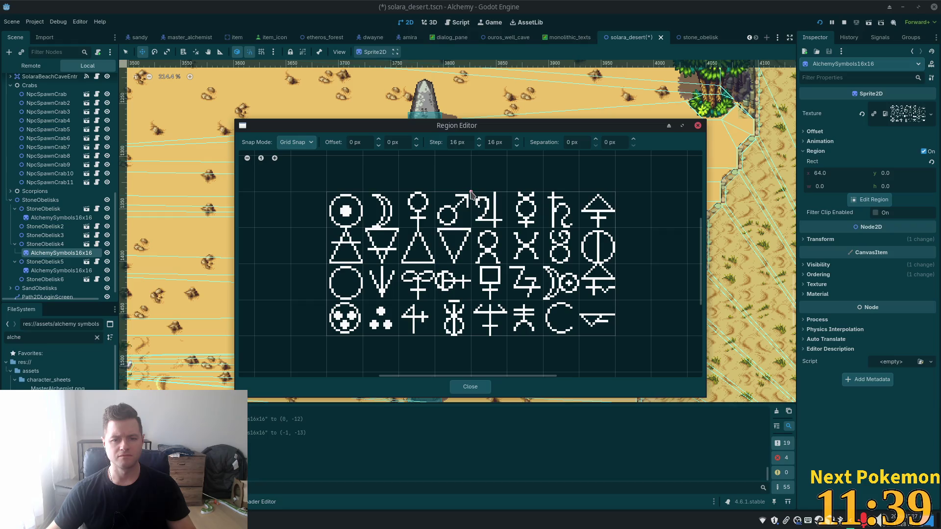
pyautogui.moveTo(488, 212); pyautogui.dragTo(505, 229)
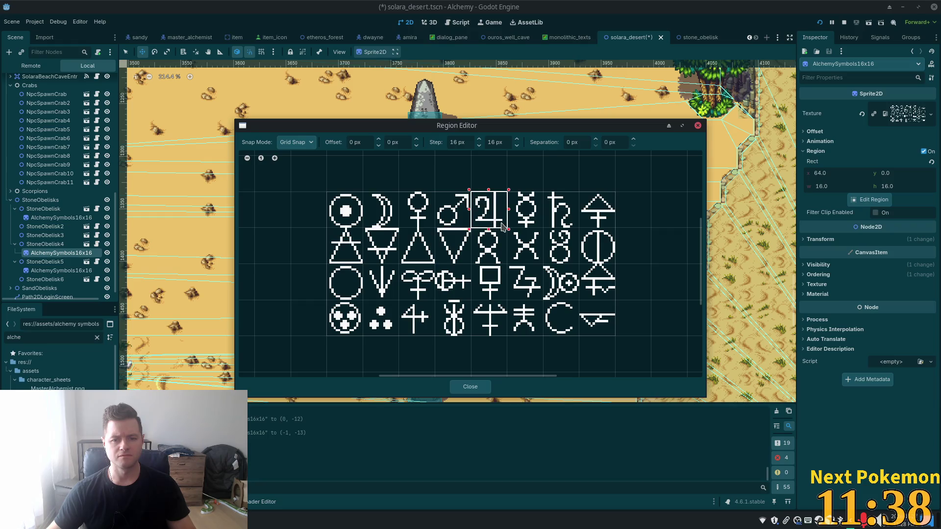
pyautogui.click(470, 386)
# Step: Zoom in and nudge the Jupiter symbol up three pixels and right one, then save
pyautogui.scroll(2, 539, 216)
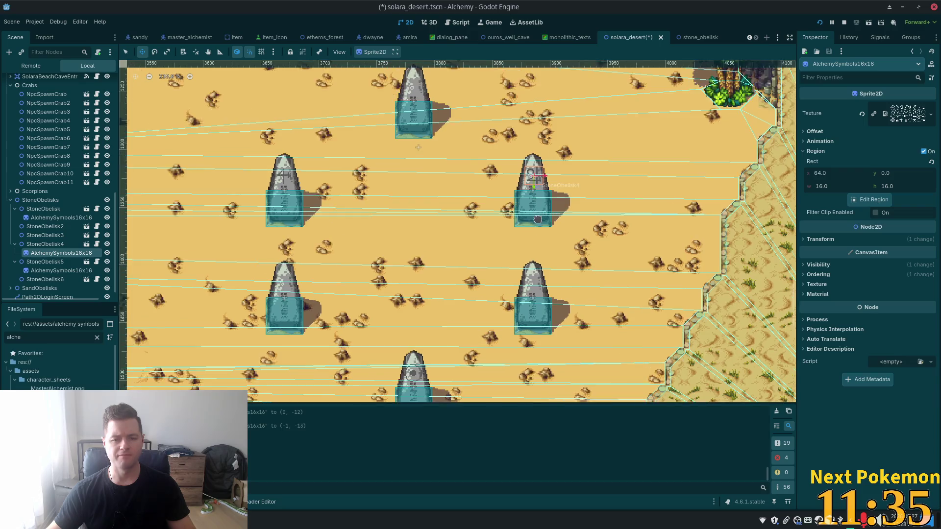
pyautogui.scroll(1, 539, 214)
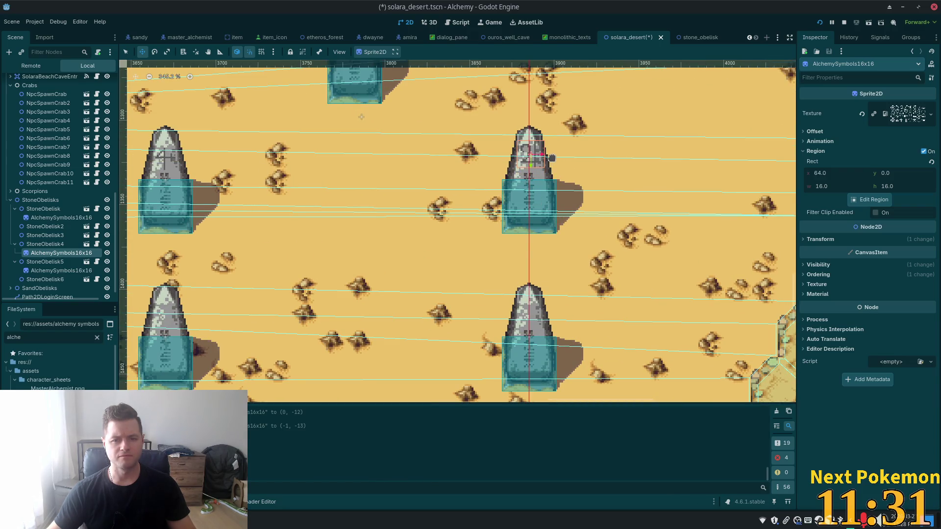
pyautogui.press('Up')
pyautogui.press('Up')
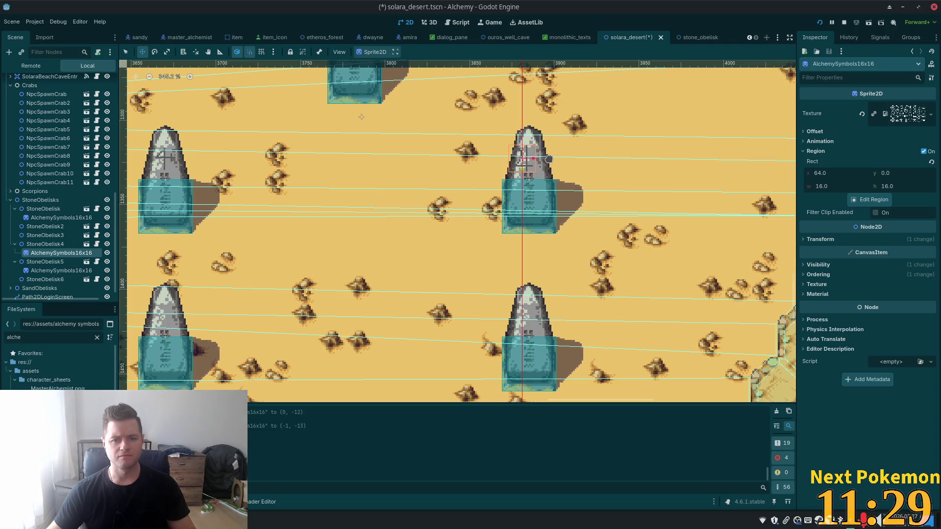
pyautogui.press('Up')
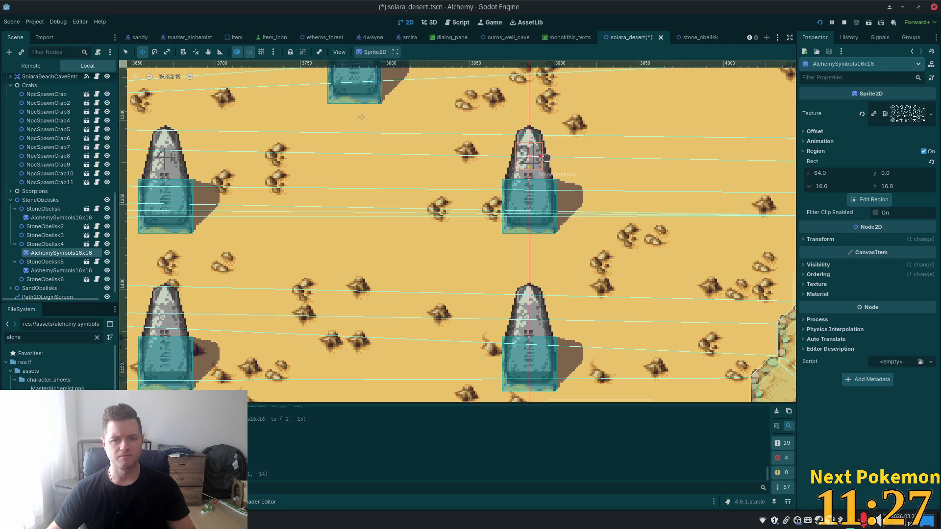
pyautogui.press('Up')
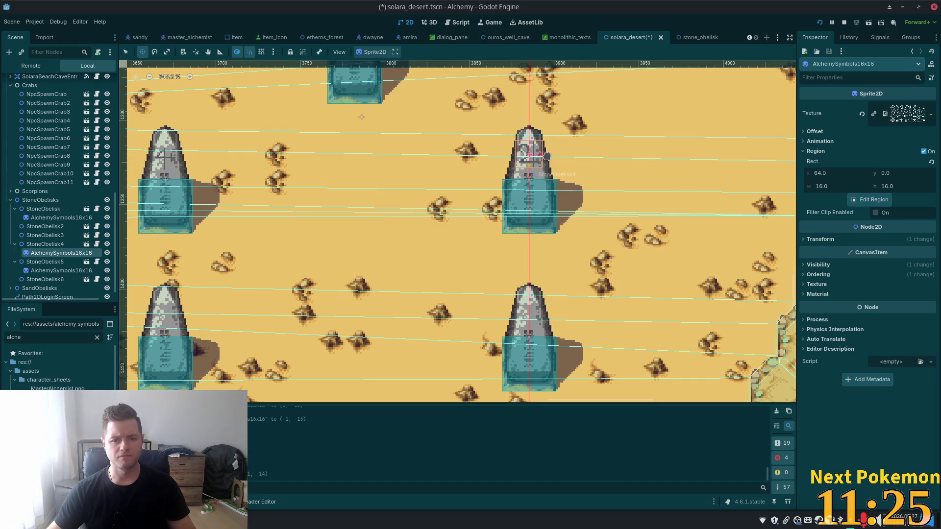
pyautogui.press('Right')
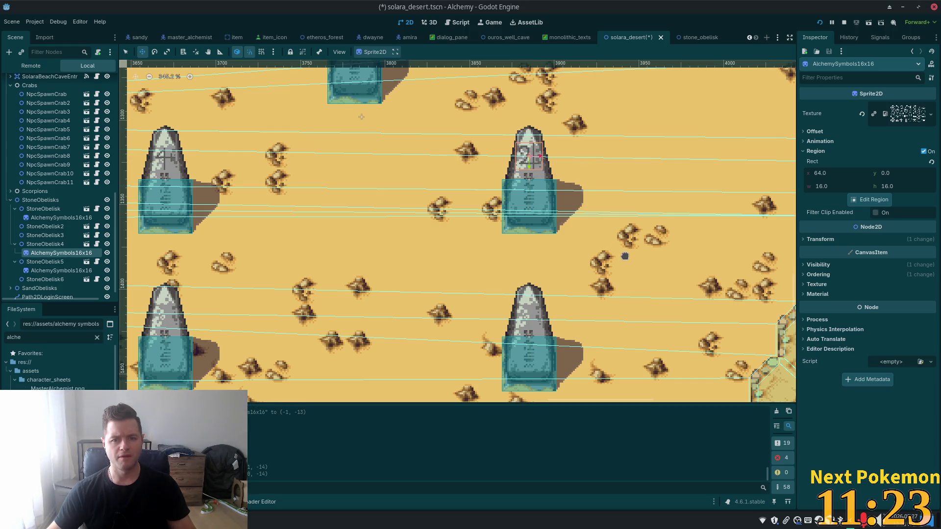
pyautogui.hotkey('ctrl', 's')
# Step: Fine-tune the symbol's vertical position until it sits centred on the obelisk spire
pyautogui.scroll(-3, 619, 259)
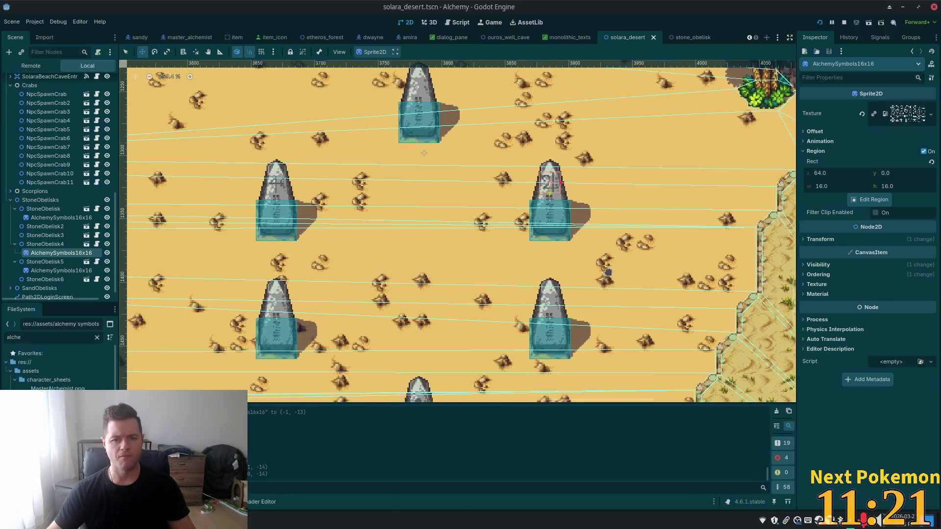
pyautogui.scroll(3, 614, 221)
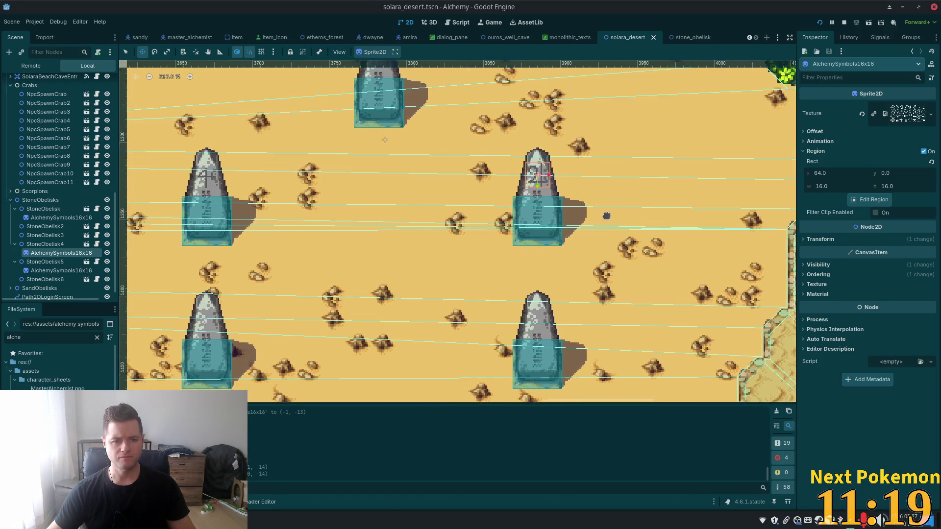
pyautogui.scroll(2, 602, 210)
pyautogui.press('Down')
pyautogui.press('Down')
pyautogui.press('Down')
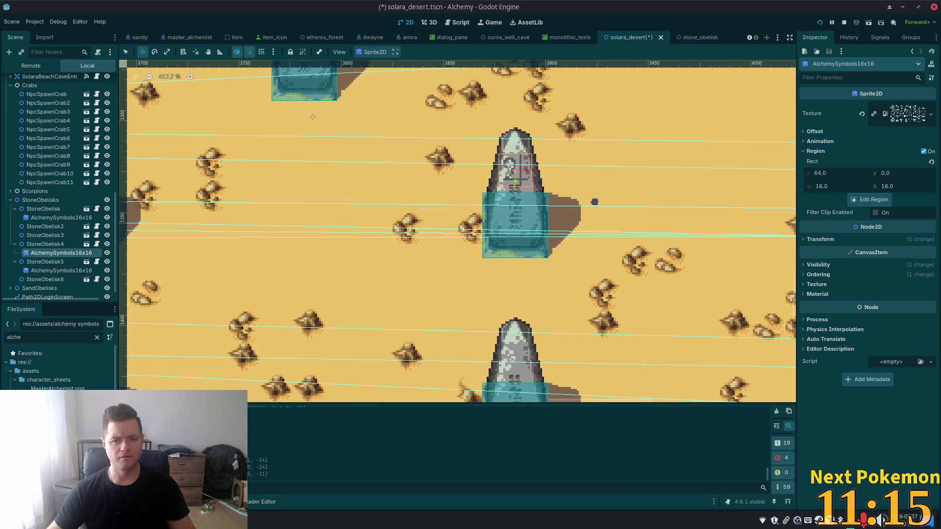
pyautogui.press('Up')
pyautogui.press('Up')
pyautogui.press('Up')
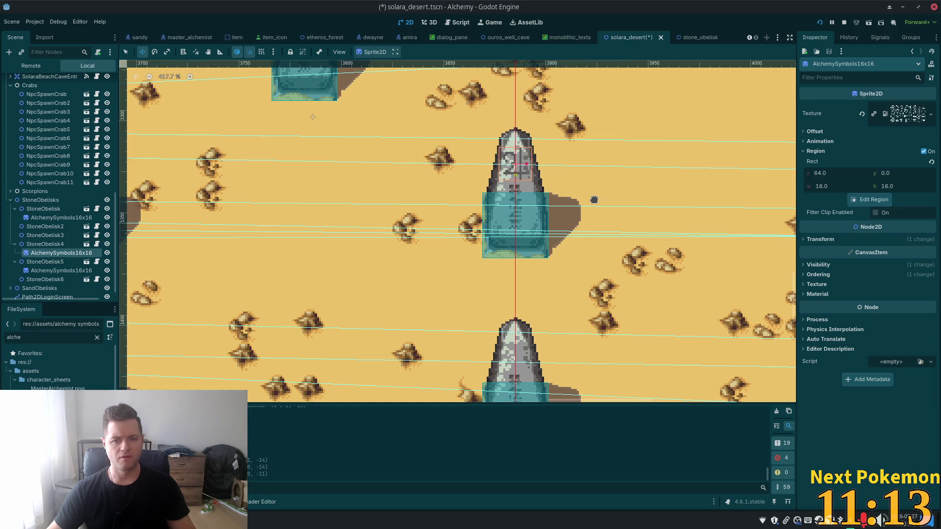
pyautogui.press('Down')
pyautogui.press('Down')
pyautogui.press('Down')
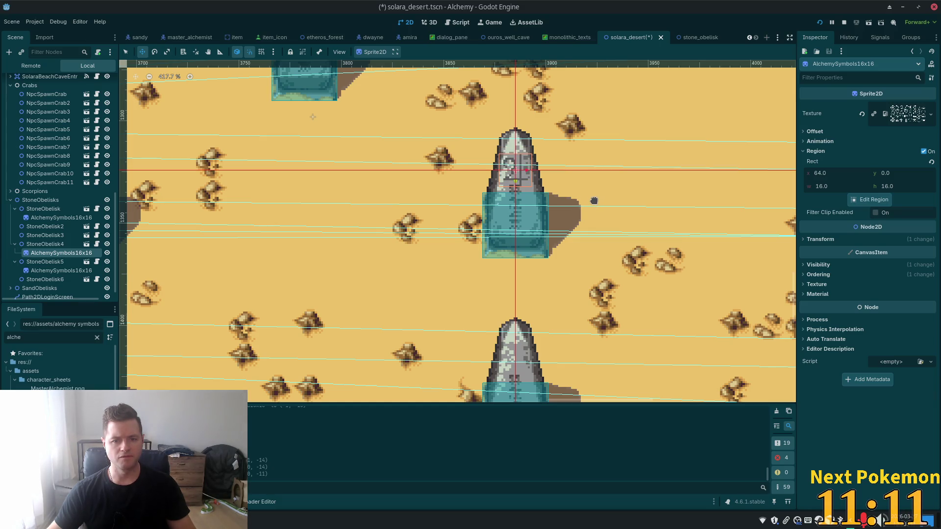
pyautogui.press('Up')
pyautogui.press('Up')
pyautogui.press('Up')
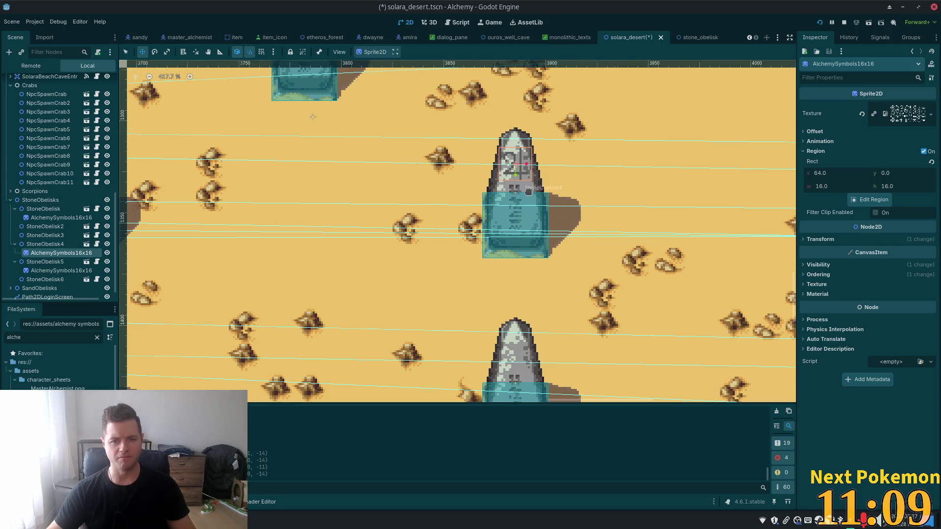
pyautogui.scroll(4, 518, 155)
pyautogui.scroll(1, 517, 154)
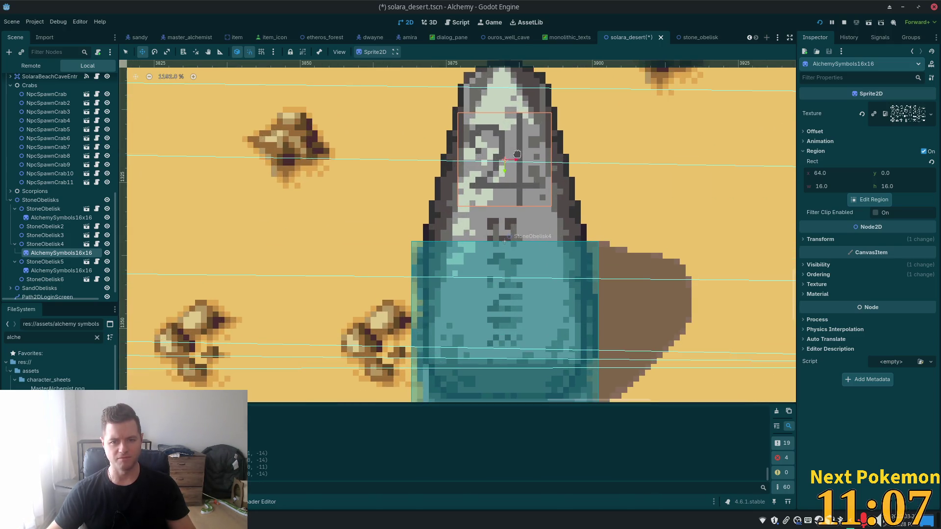
pyautogui.scroll(-2, 589, 227)
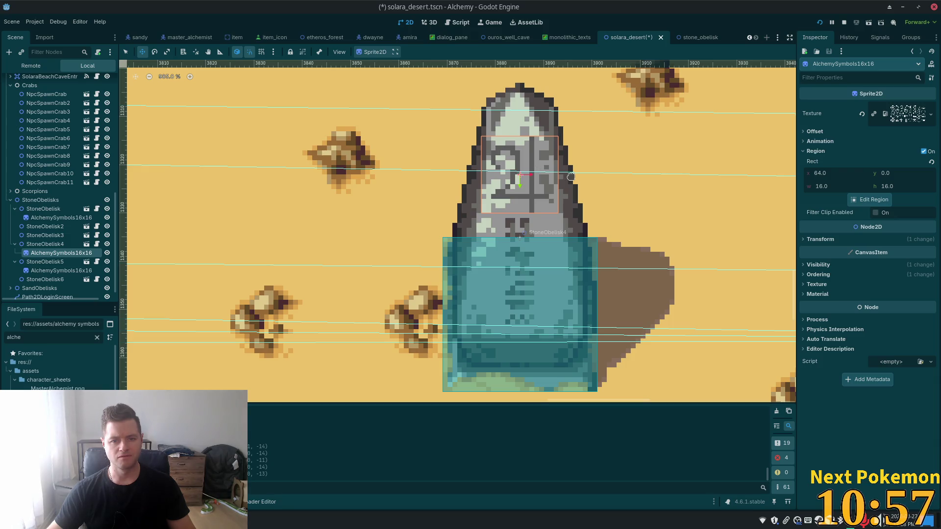
pyautogui.scroll(-7, 565, 179)
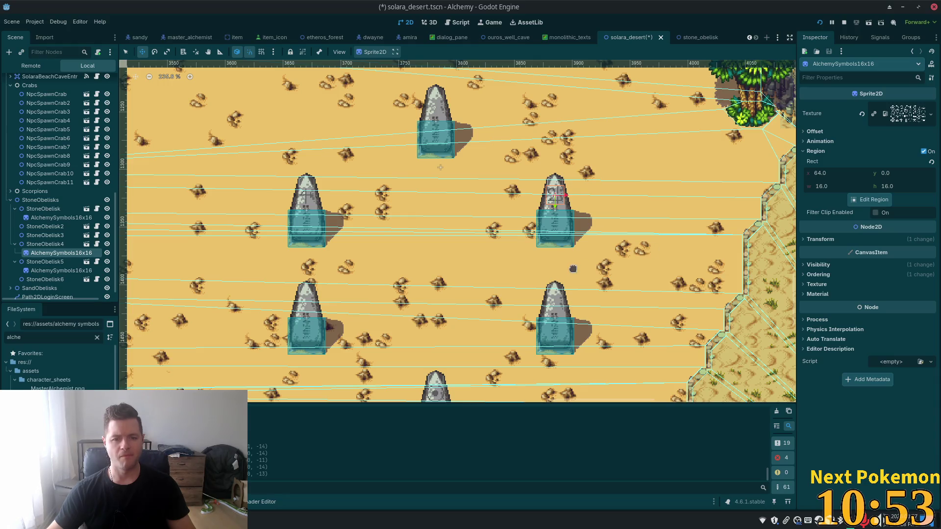
# Step: Save solara_desert.tscn with StoneObelisk4's Jupiter symbol in its final position
pyautogui.hotkey('ctrl', 's')
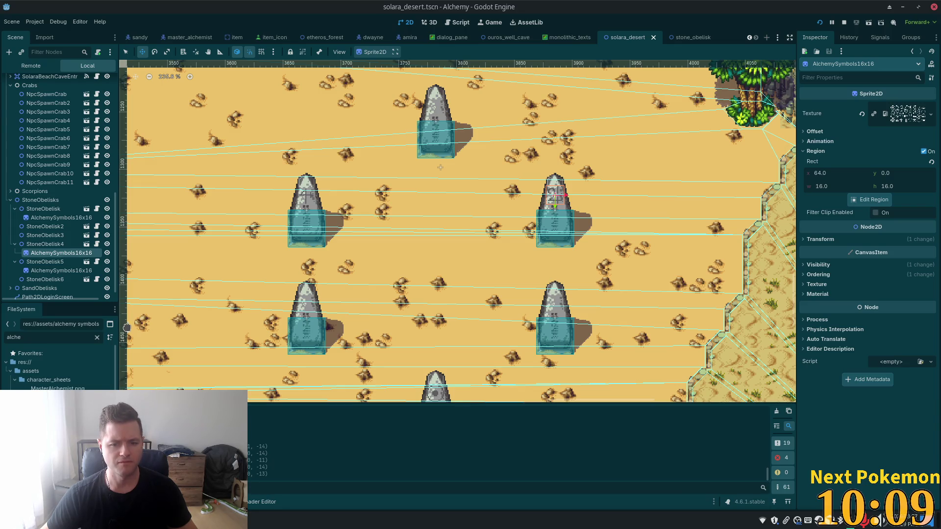
# Step: Paste a copy of StoneObelisk4's AlchemySymbols16x16 sprite under StoneObelisk2, then run the game with F5
pyautogui.scroll(-1, 311, 272)
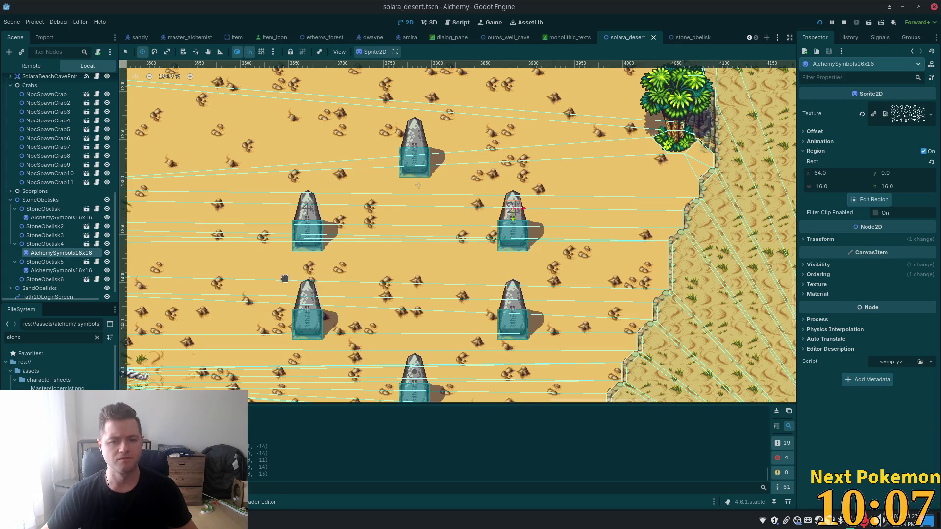
pyautogui.click(39, 227)
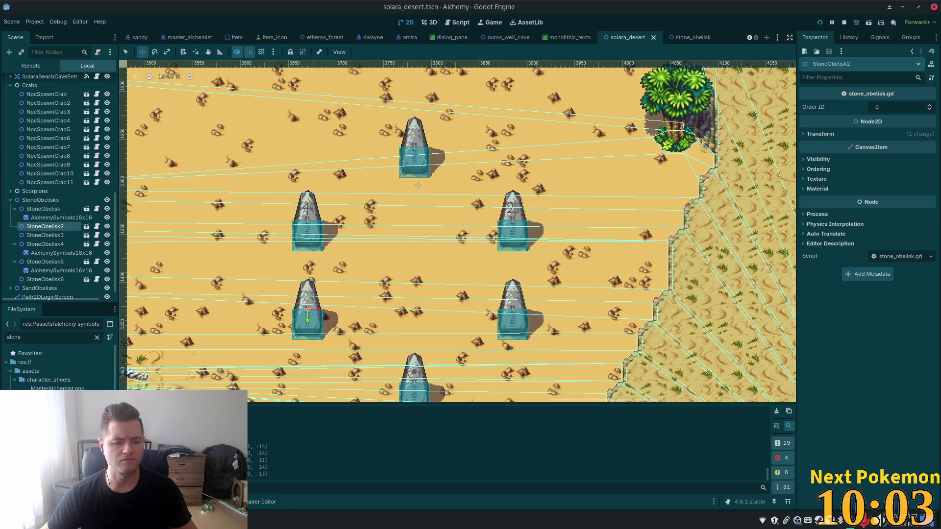
pyautogui.click(71, 254)
pyautogui.moveTo(71, 254); pyautogui.dragTo(54, 239)
pyautogui.click(45, 227)
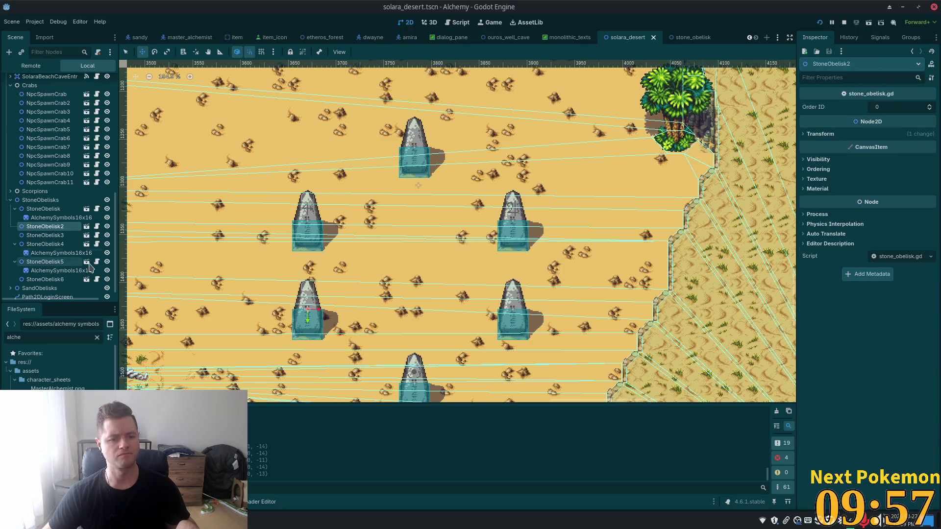
pyautogui.hotkey('ctrl', 'v')
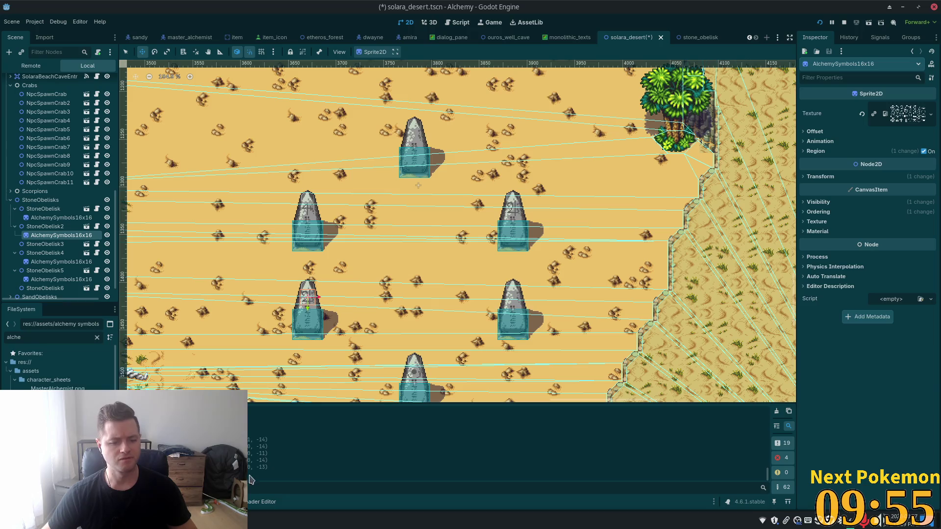
pyautogui.press('F5')
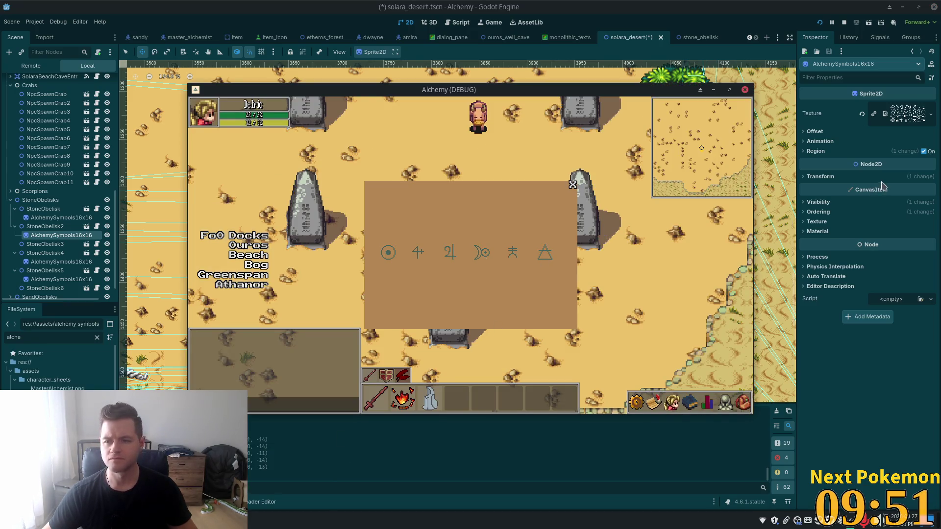
# Step: Crop StoneObelisk2's sprite to the third-row crescent-and-circle cell at region 96,32, then inspect it
pyautogui.click(843, 155)
pyautogui.click(815, 151)
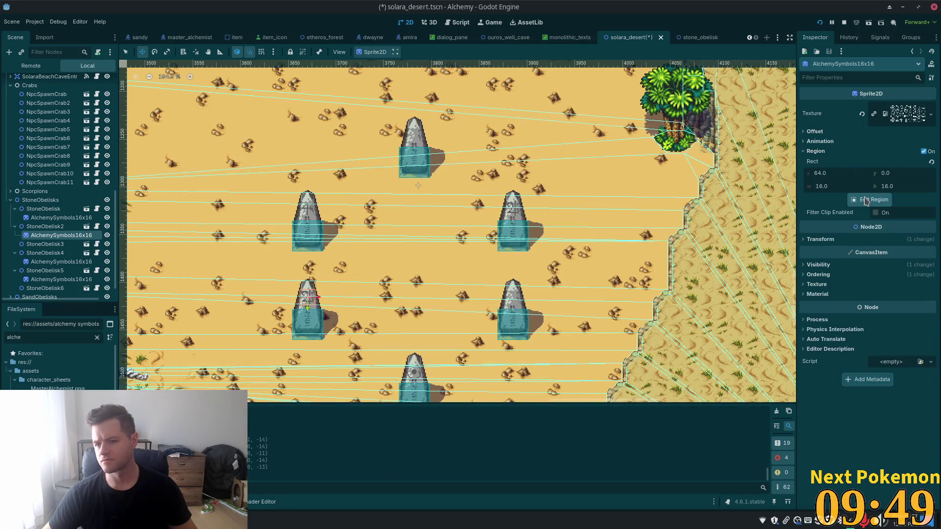
pyautogui.click(871, 199)
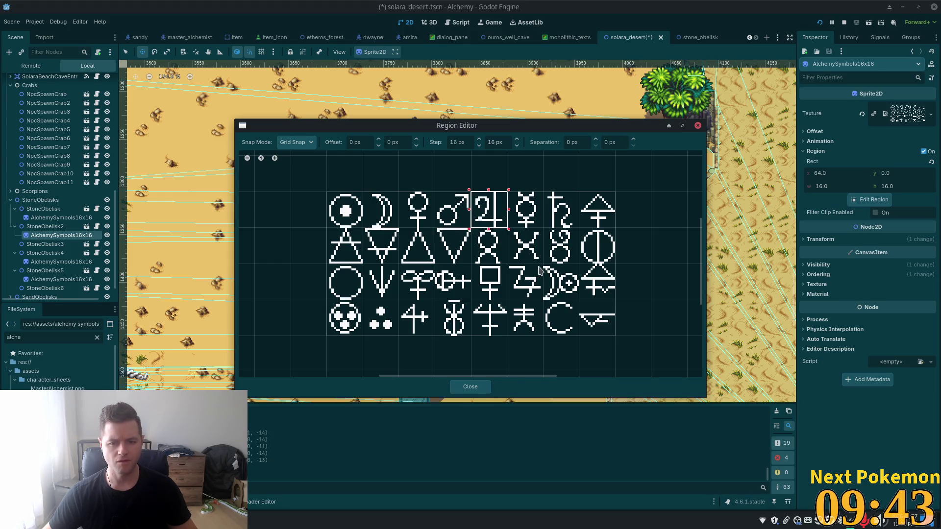
pyautogui.click(545, 268)
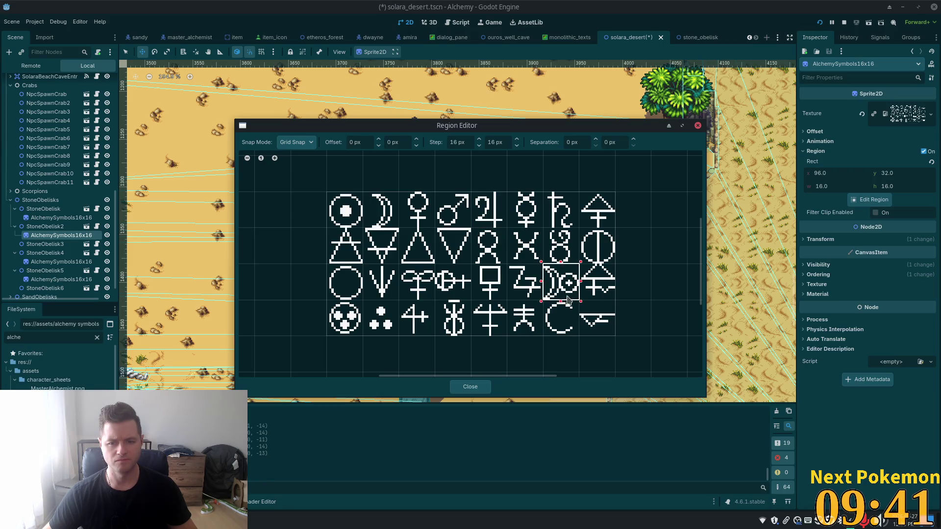
pyautogui.click(473, 386)
pyautogui.scroll(5, 359, 312)
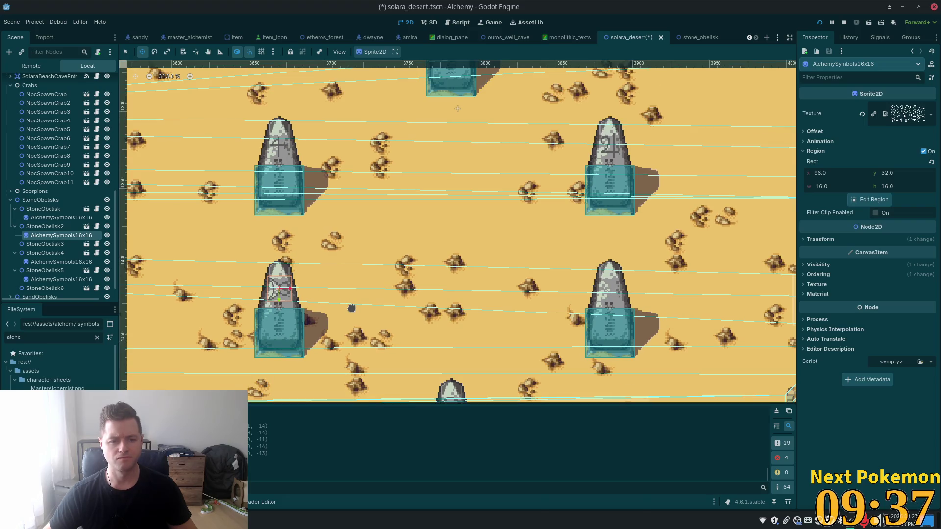
pyautogui.scroll(7, 271, 288)
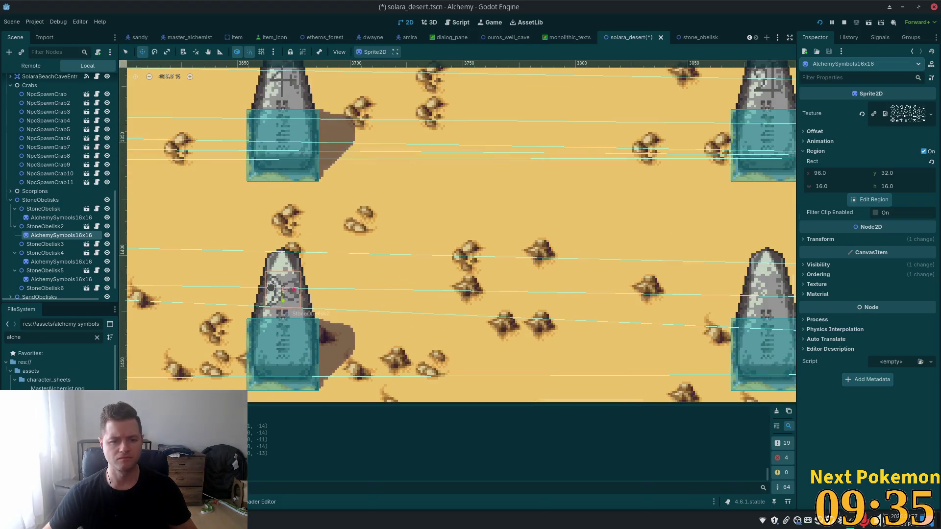
pyautogui.scroll(-10, 271, 287)
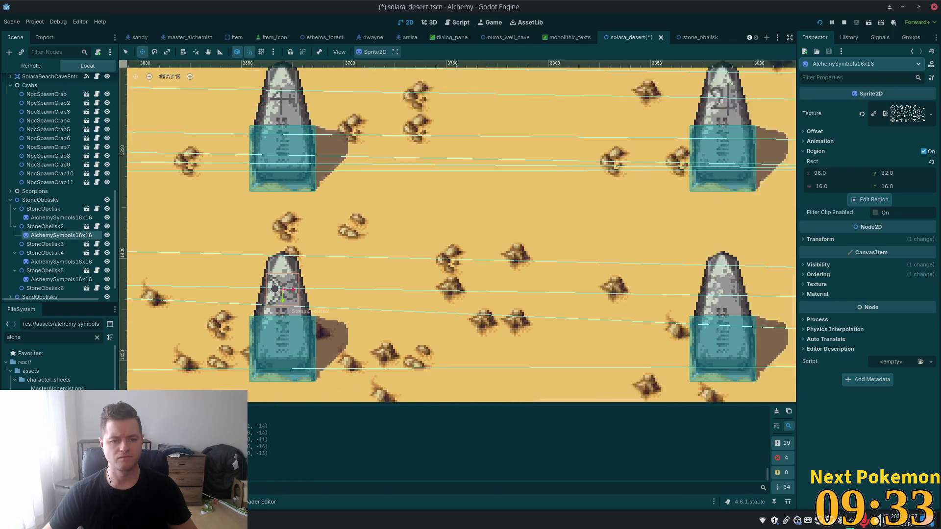
pyautogui.scroll(-1, 404, 285)
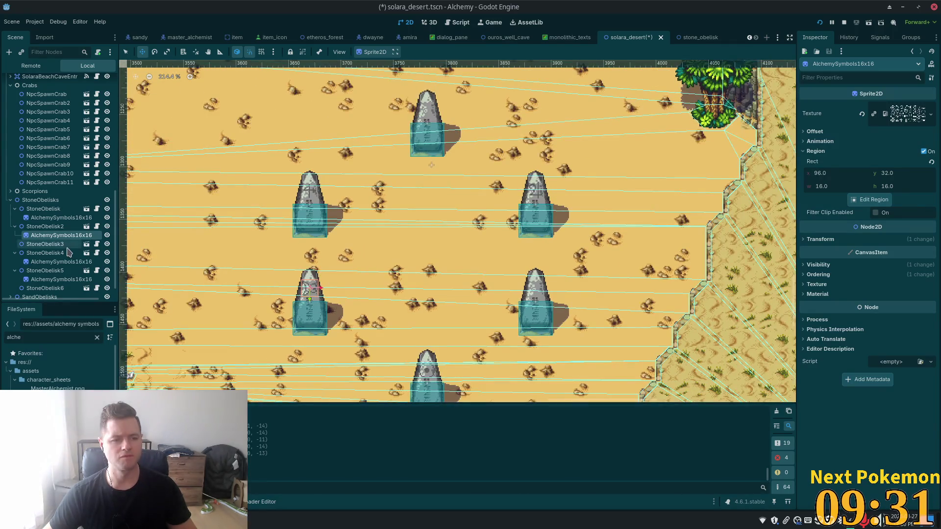
pyautogui.click(45, 244)
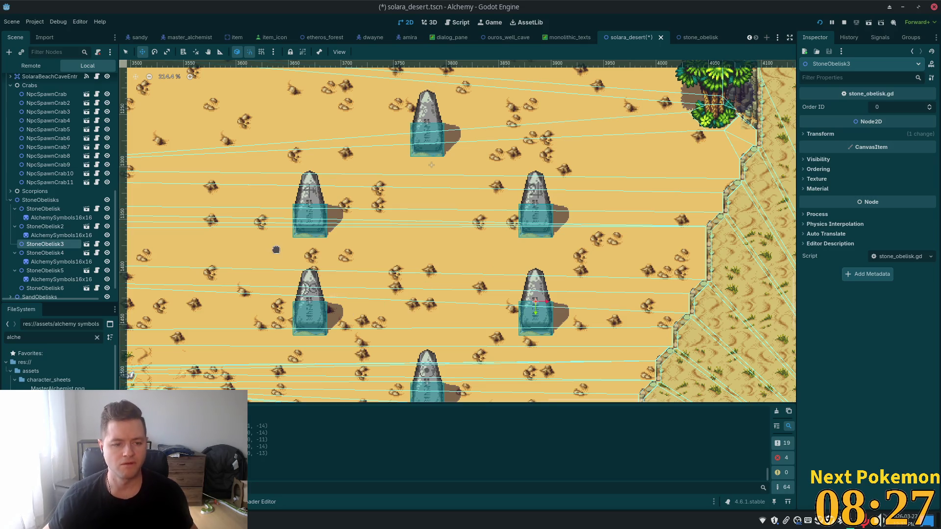
# Step: Select StoneObelisk3's AlchemySymbols16x16 sprite, then briefly run and stop the game
pyautogui.press('Right')
pyautogui.press('Down')
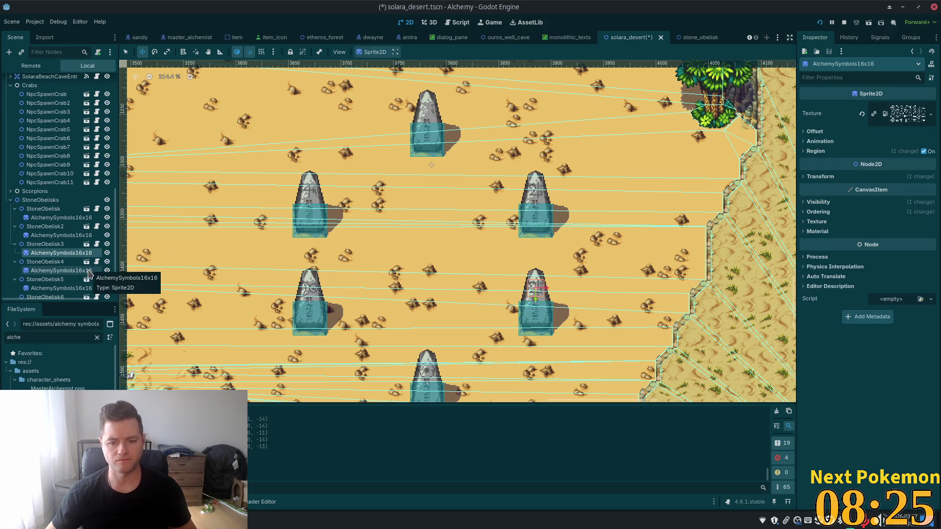
pyautogui.press('F5')
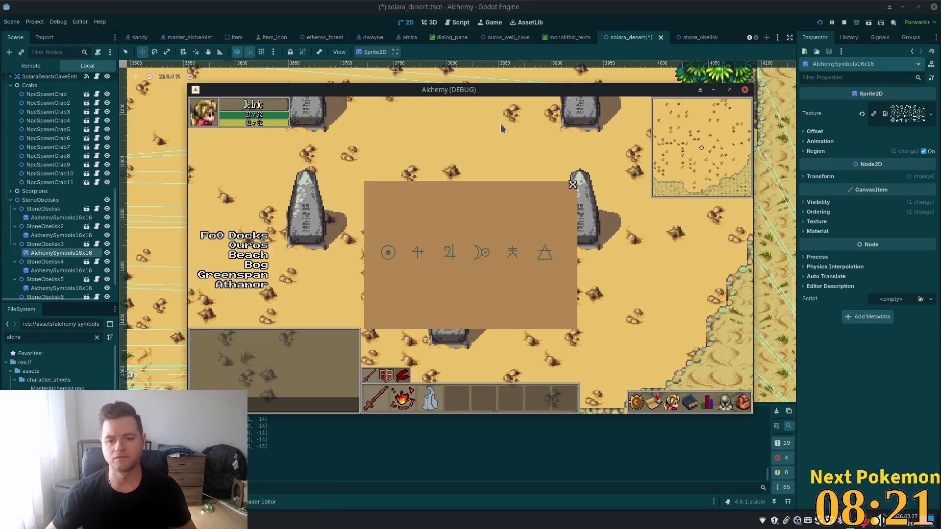
pyautogui.press('F8')
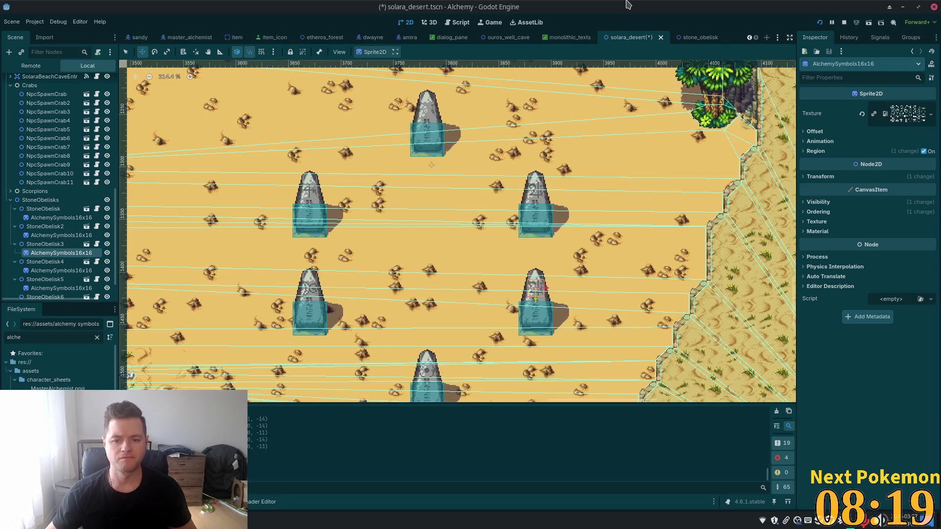
# Step: Crop StoneObelisk3's sprite to the bottom-row stick-figure symbol at region 80,48
pyautogui.click(836, 143)
pyautogui.click(819, 141)
pyautogui.click(816, 151)
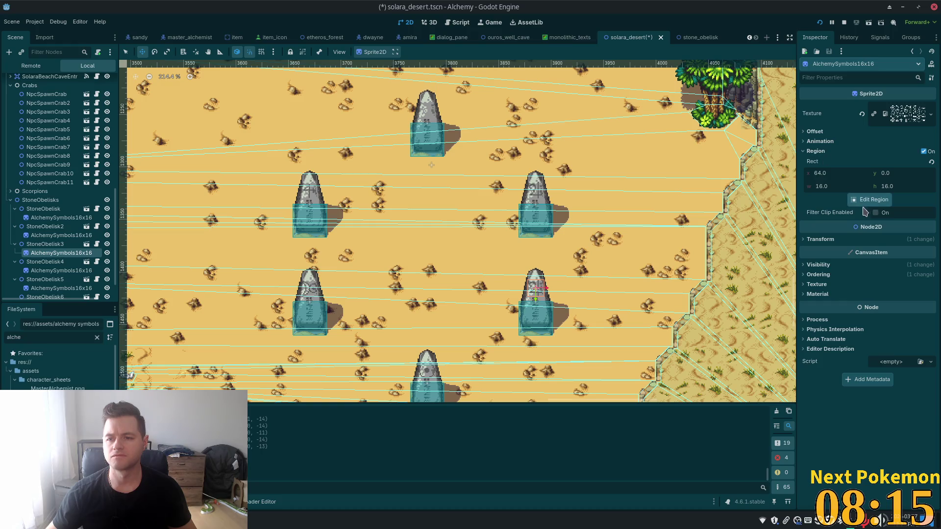
pyautogui.click(874, 201)
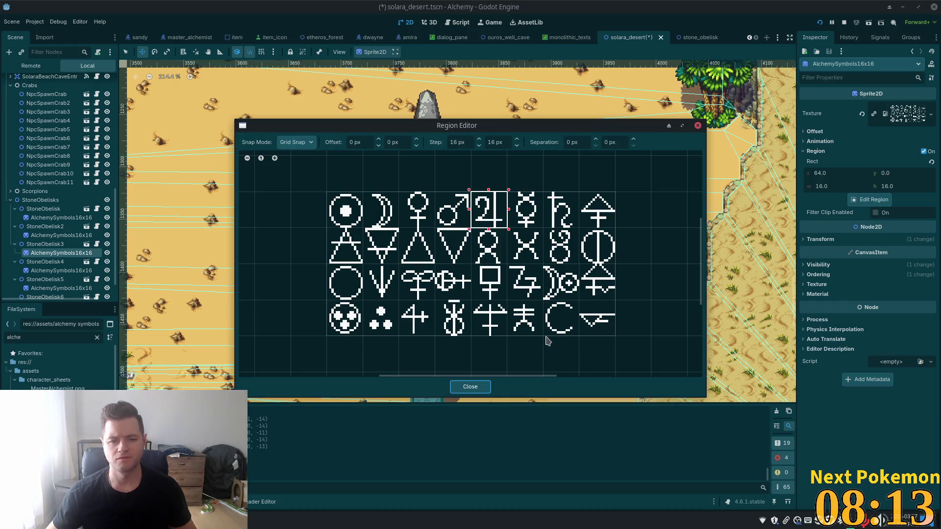
pyautogui.click(522, 314)
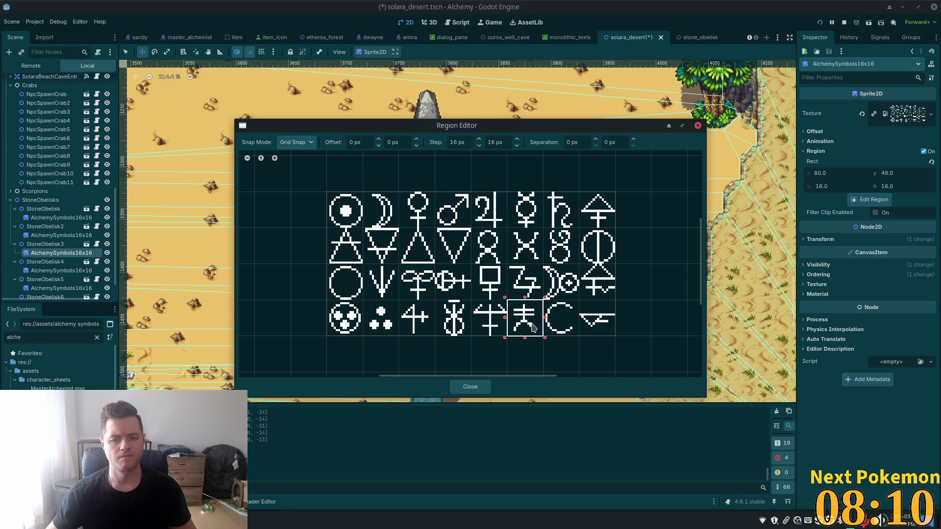
pyautogui.click(470, 389)
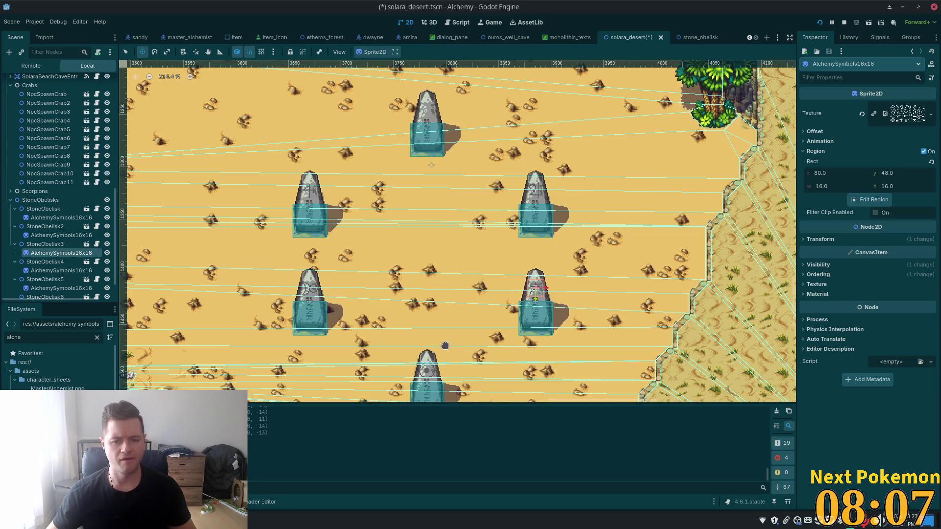
pyautogui.scroll(3, 461, 336)
pyautogui.scroll(-5, 466, 332)
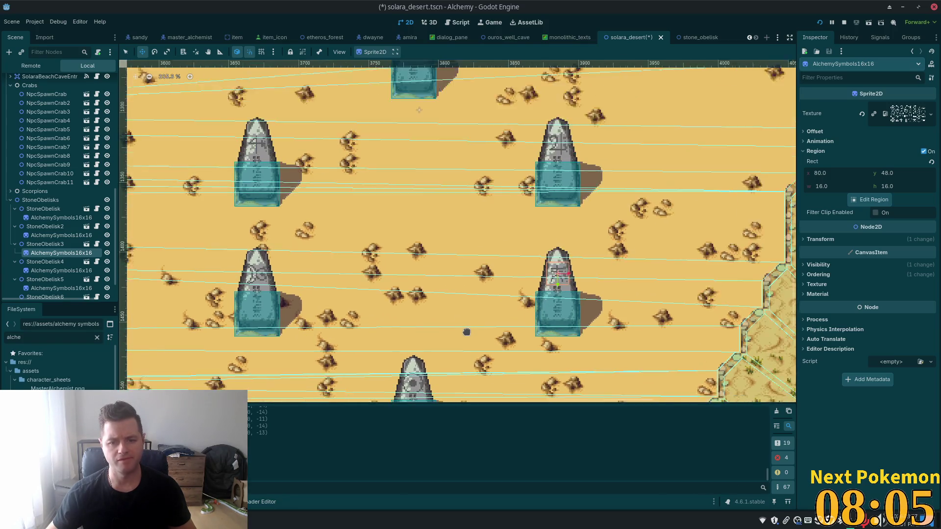
pyautogui.scroll(-2, 46, 277)
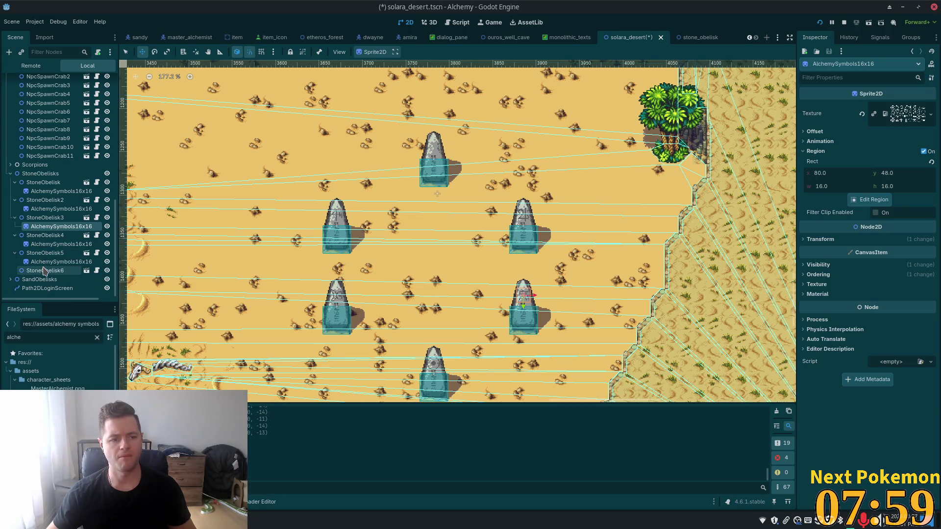
# Step: Select StoneObelisk6's AlchemySymbols16x16 sprite and open its region editor
pyautogui.click(45, 270)
pyautogui.hotkey('ctrl', 'v')
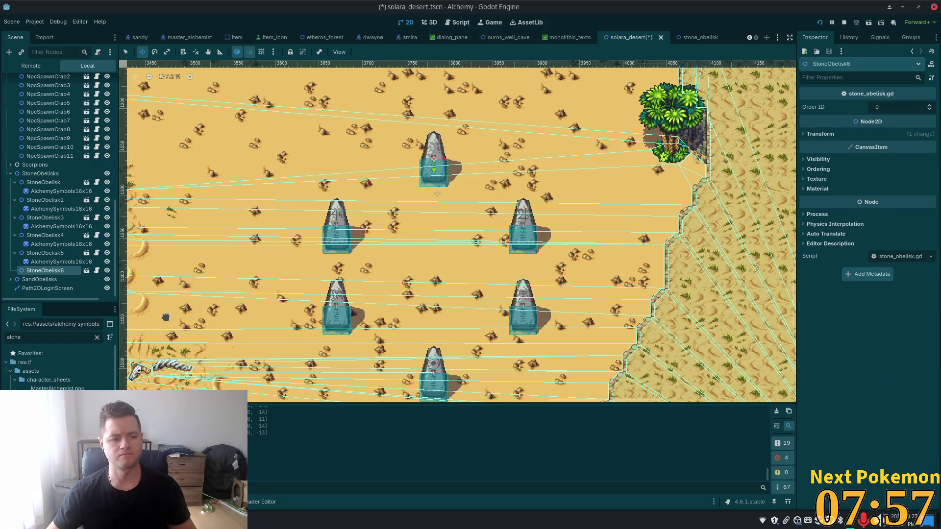
pyautogui.click(816, 151)
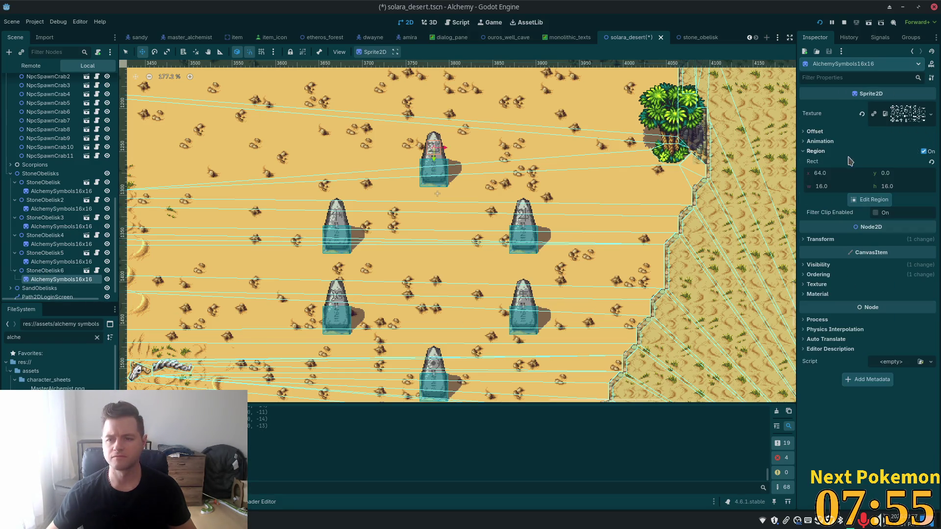
pyautogui.click(869, 201)
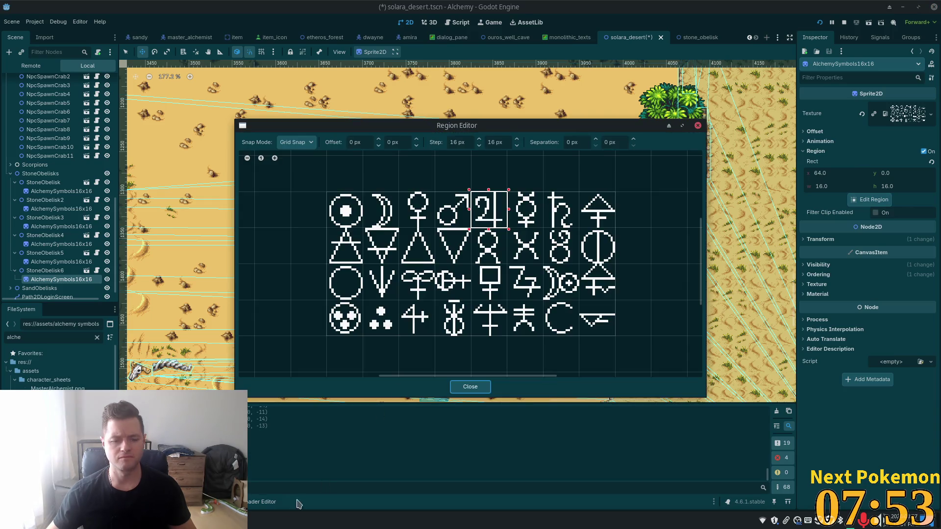
# Step: Check the running game window, then crop the sprite to the triangle symbol at region 0,16
pyautogui.rightClick(255, 522)
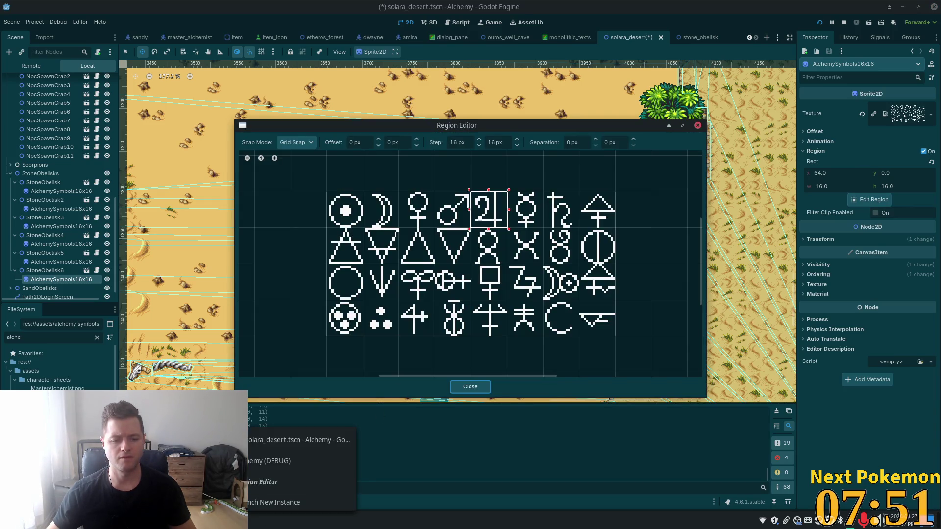
pyautogui.press('Escape')
pyautogui.rightClick(252, 522)
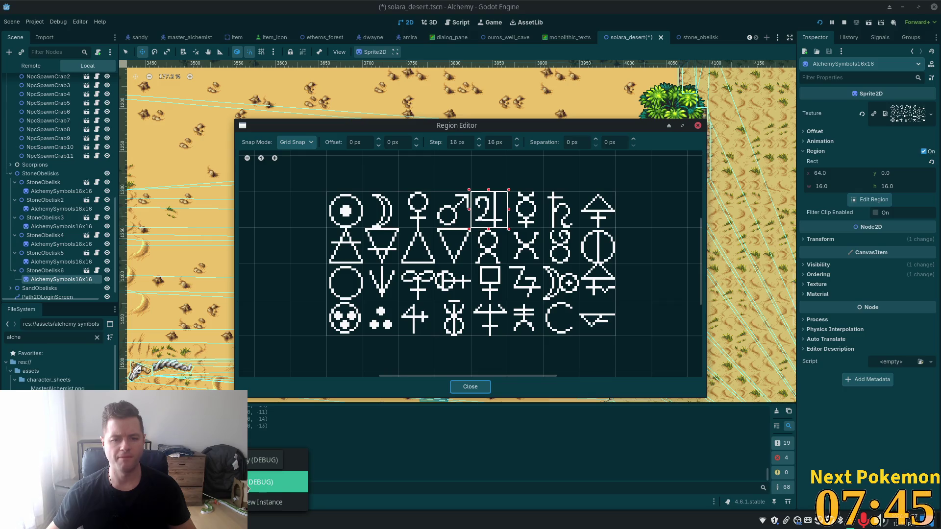
pyautogui.click(250, 484)
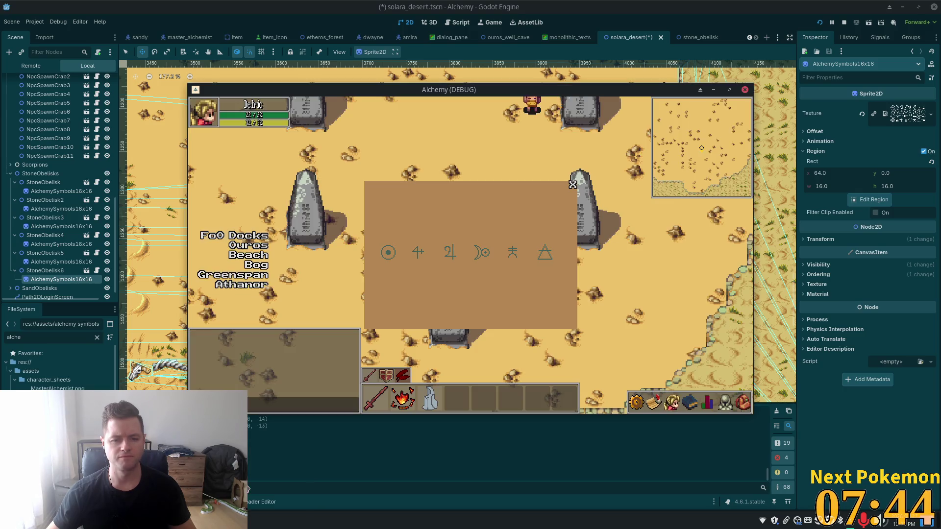
pyautogui.click(715, 88)
pyautogui.click(336, 245)
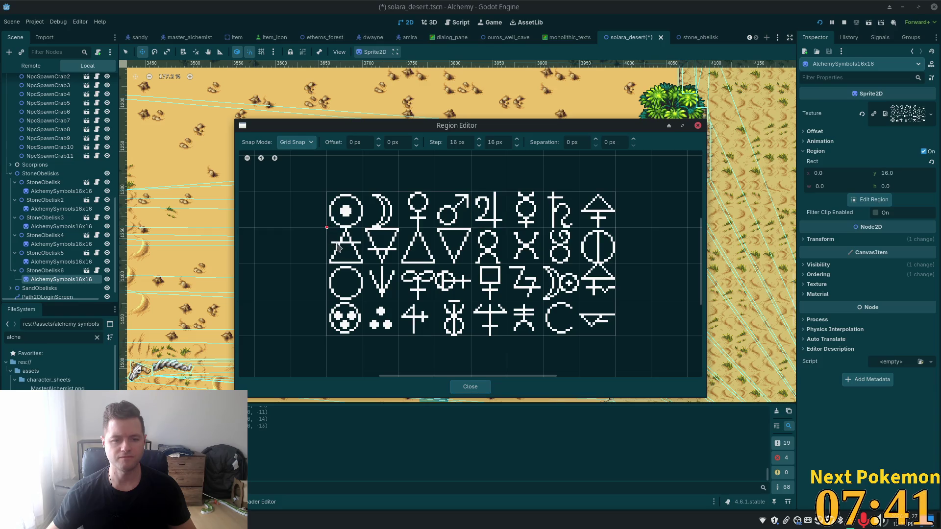
pyautogui.click(470, 387)
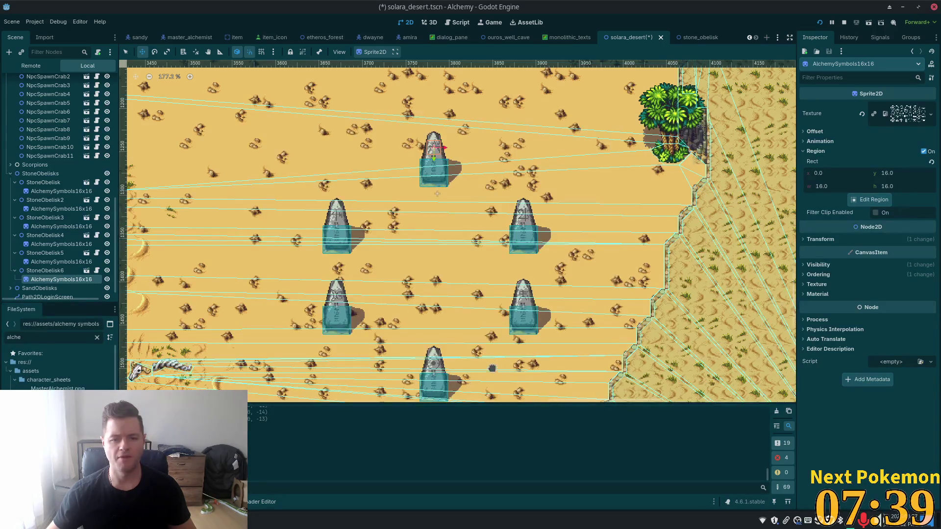
# Step: Nudge the sixth obelisk's symbol one pixel left to centre it, then select the first StoneObelisk
pyautogui.scroll(5, 425, 181)
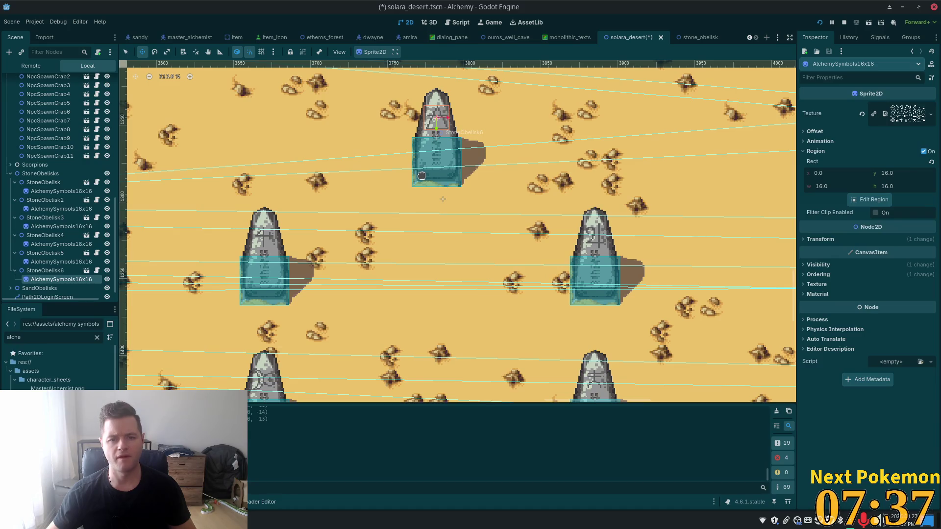
pyautogui.scroll(4, 441, 109)
pyautogui.scroll(5, 509, 133)
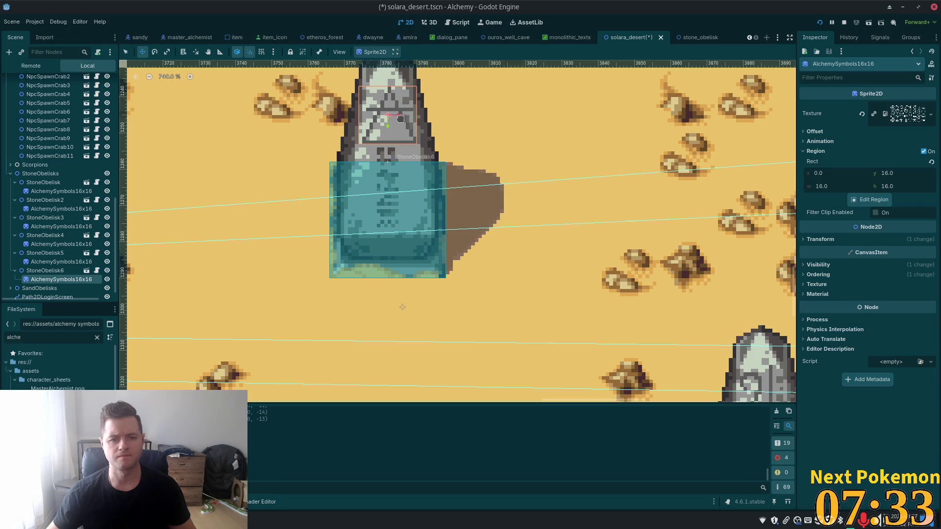
pyautogui.scroll(4, 438, 132)
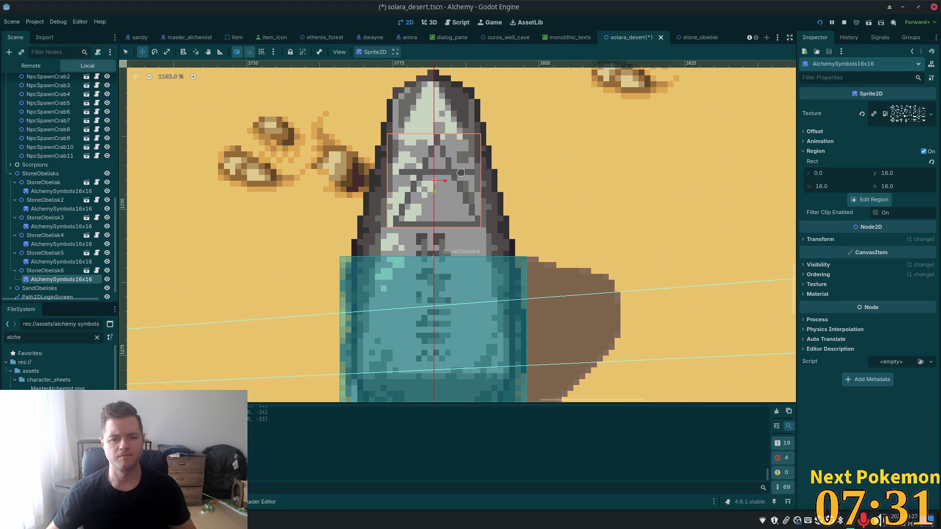
pyautogui.press('Left')
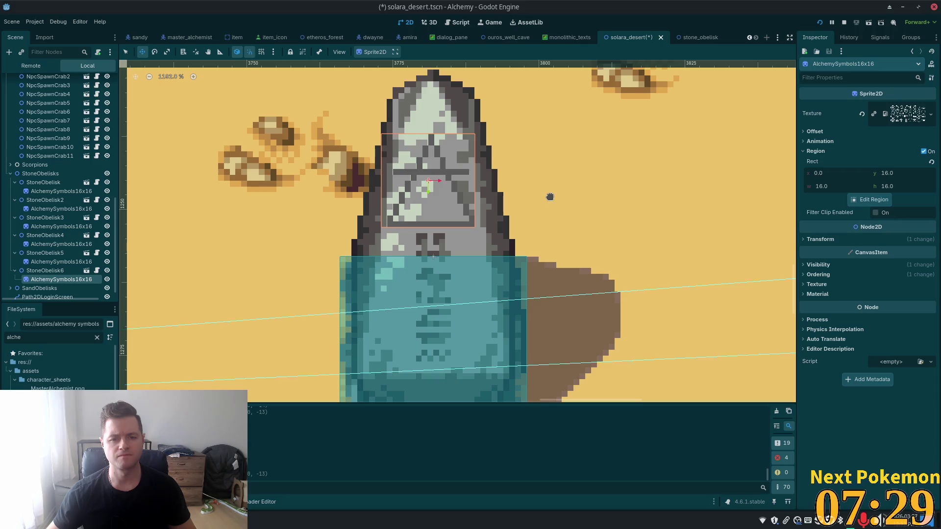
pyautogui.scroll(-7, 550, 196)
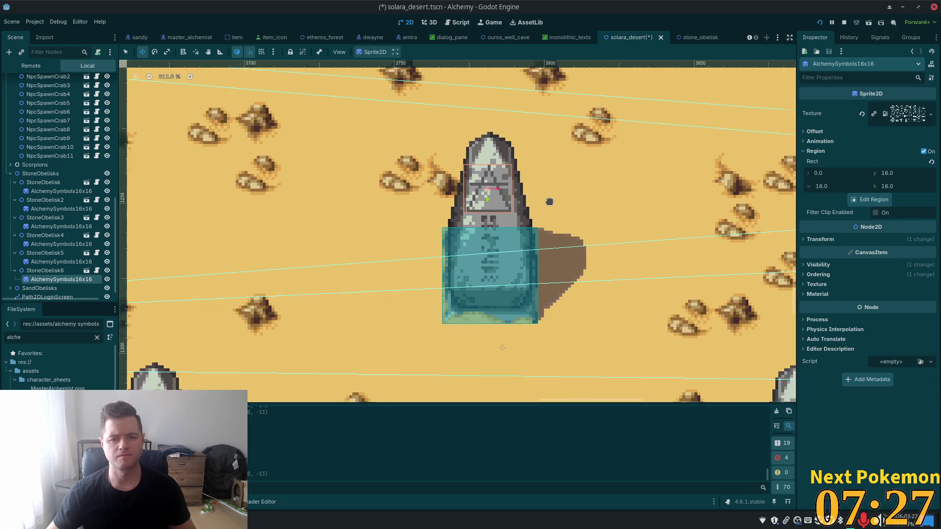
pyautogui.scroll(-10, 547, 212)
pyautogui.scroll(4, 491, 151)
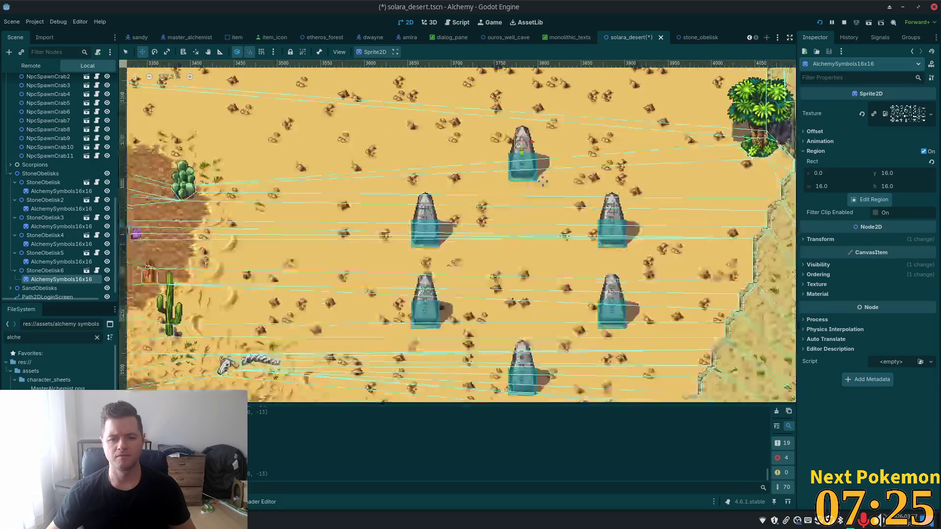
pyautogui.click(44, 181)
pyautogui.scroll(1, 585, 211)
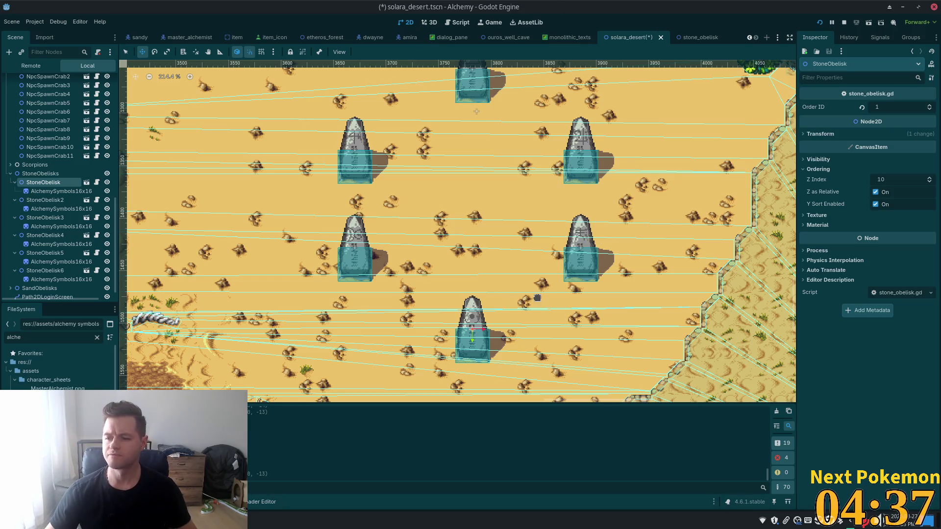
# Step: Attach a new script named stone_obelisk_cirecle.gd to the StoneObelisks group
pyautogui.click(47, 175)
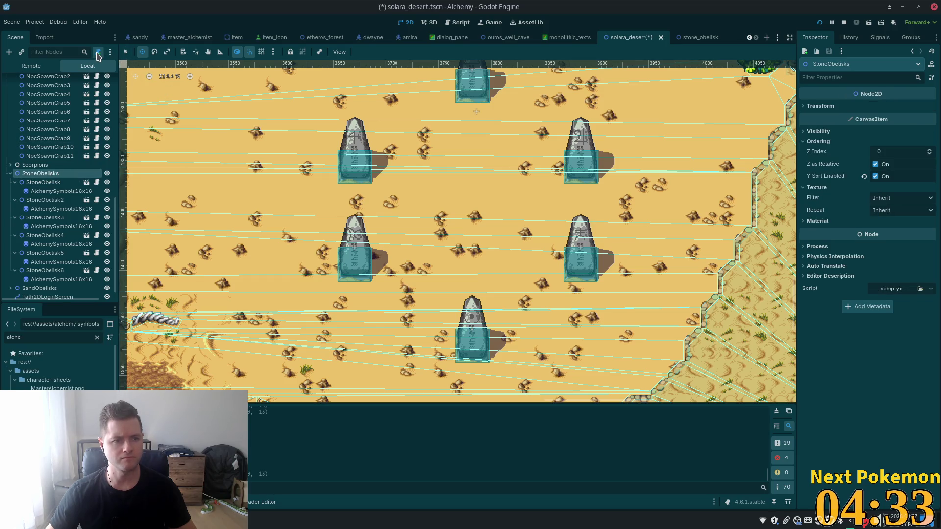
pyautogui.click(98, 52)
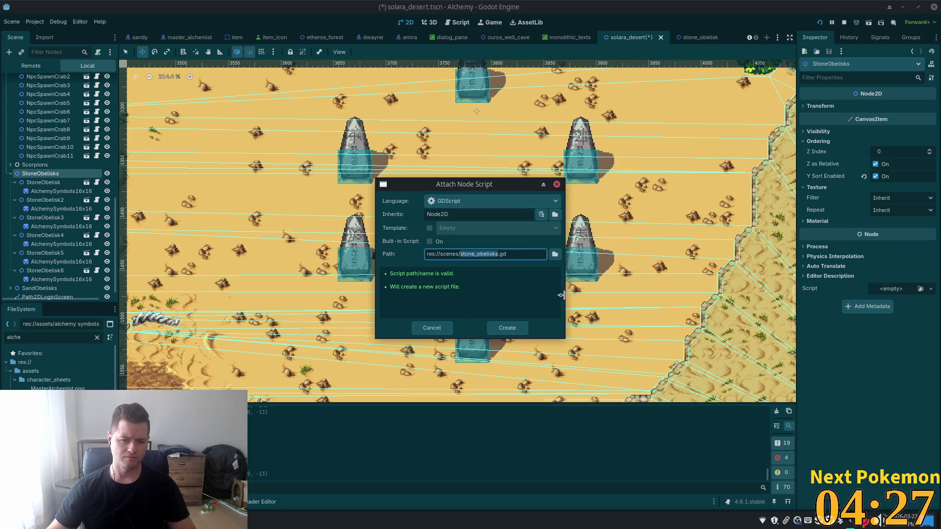
pyautogui.press('Right')
pyautogui.press('BackSpace')
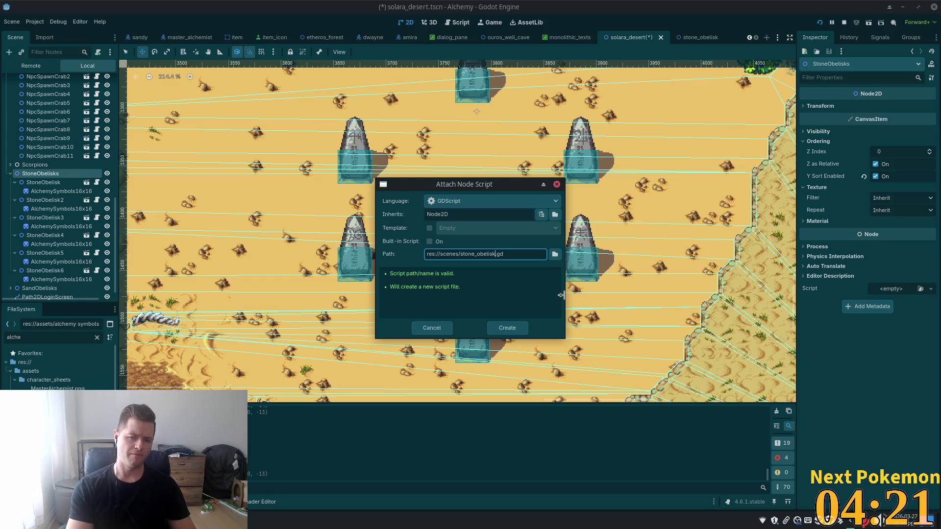
pyautogui.write('_cirecle')
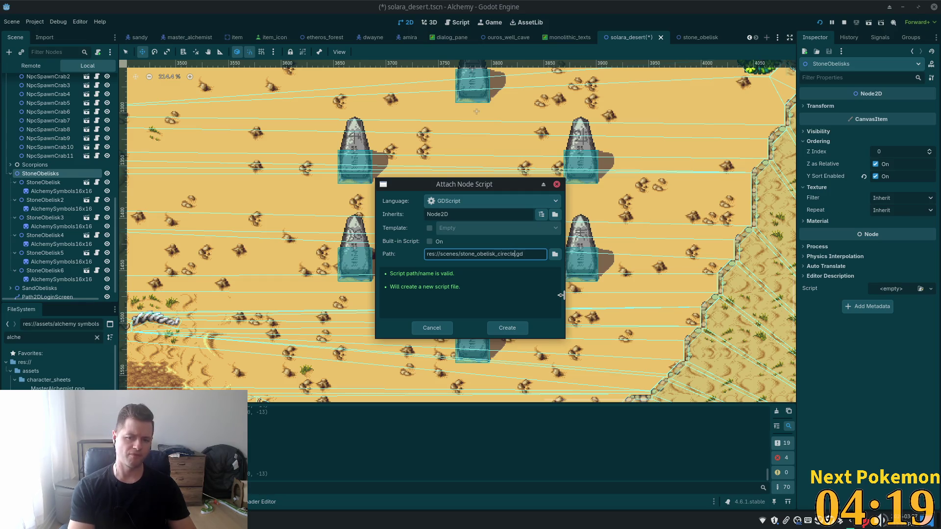
pyautogui.press('Return')
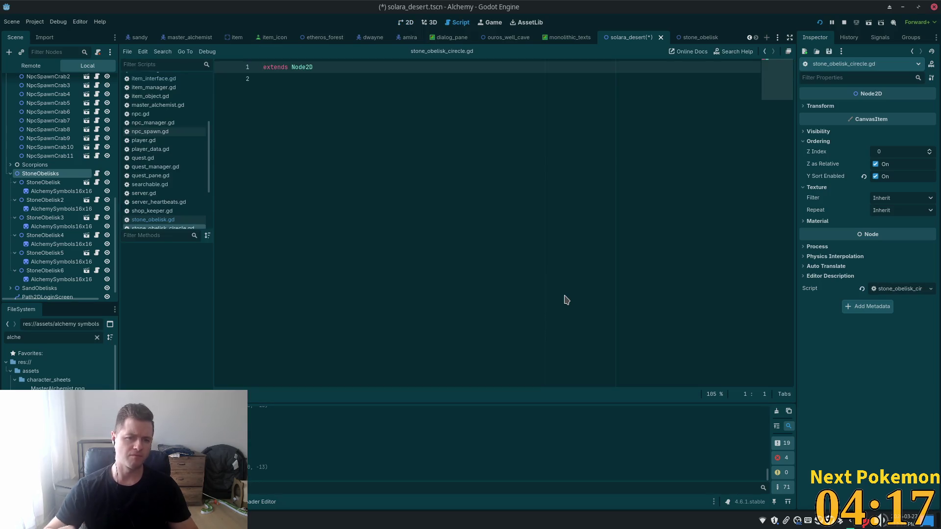
# Step: Declare 'var current_step: int = 0' on a new line of the script
pyautogui.click(439, 177)
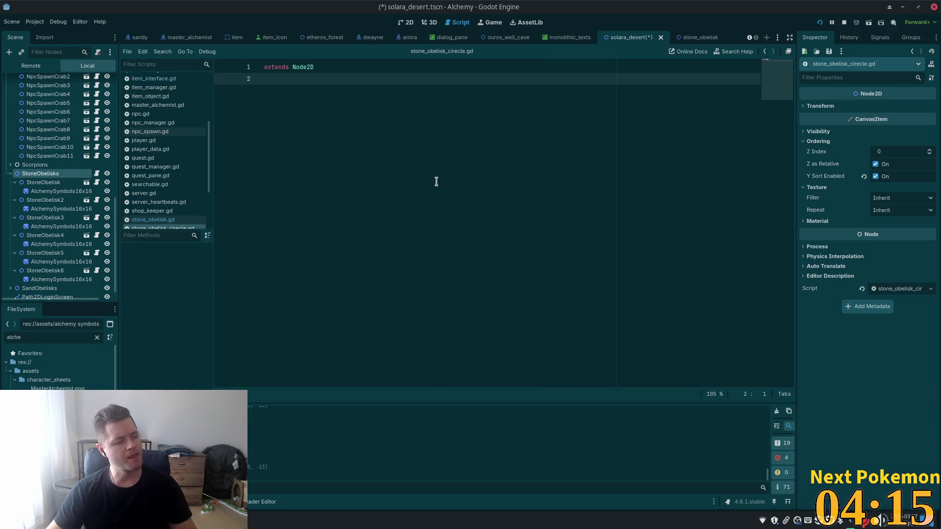
pyautogui.press('Return')
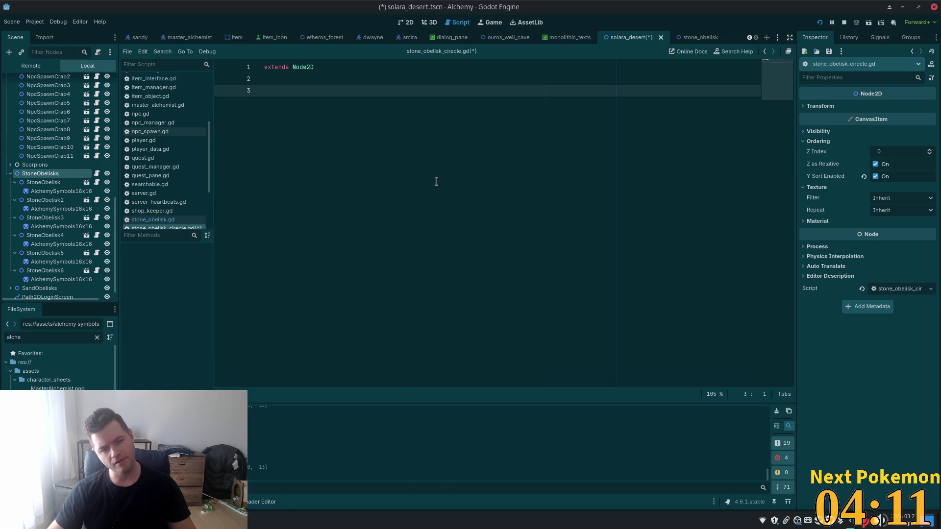
pyautogui.write('var current_')
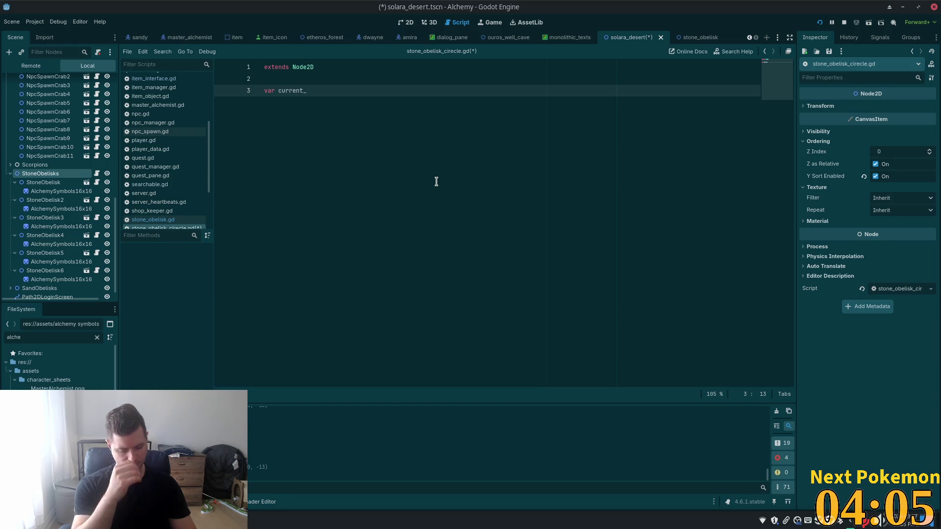
pyautogui.write('step')
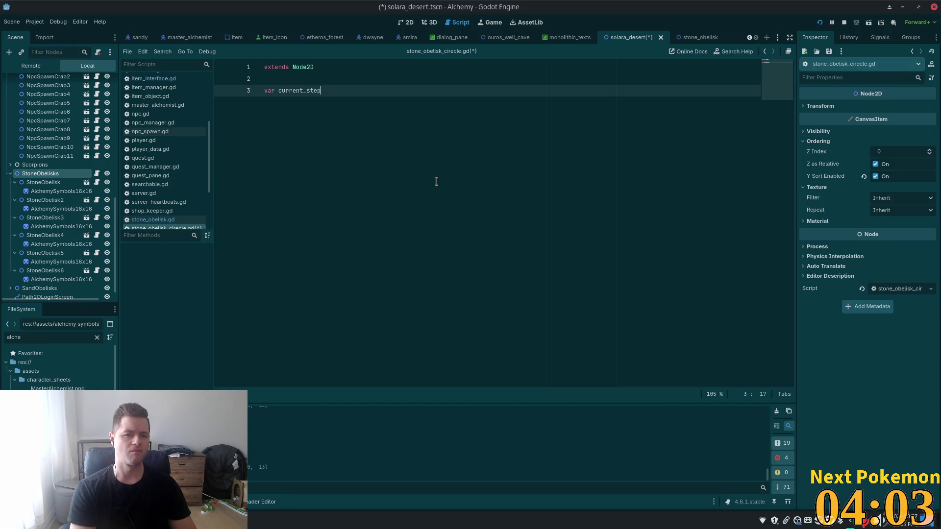
pyautogui.write(':')
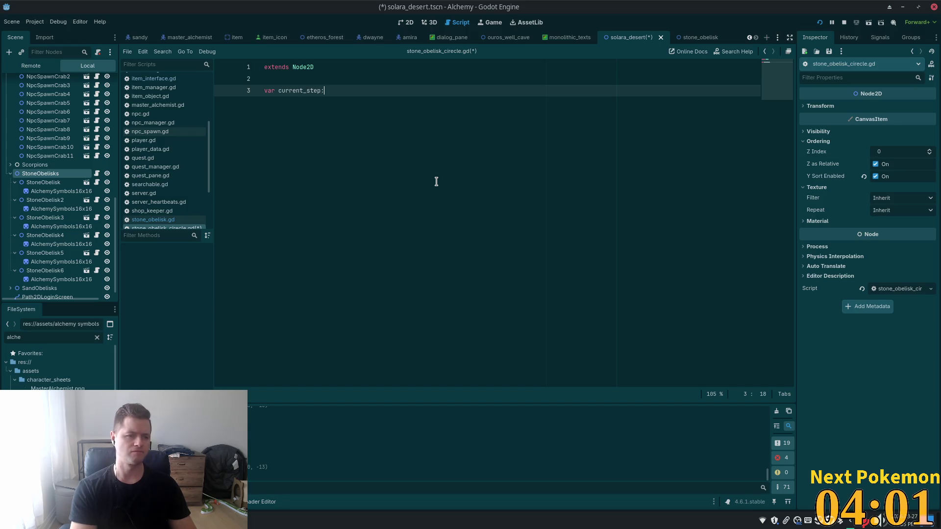
pyautogui.write(' int = 0')
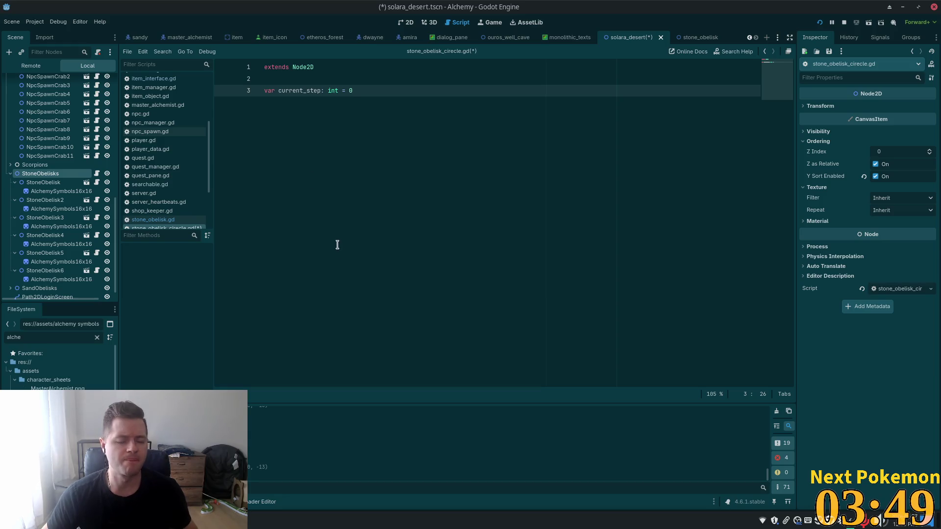
# Step: Insert blank lines above the variable and begin a 'const' declaration
pyautogui.click(279, 78)
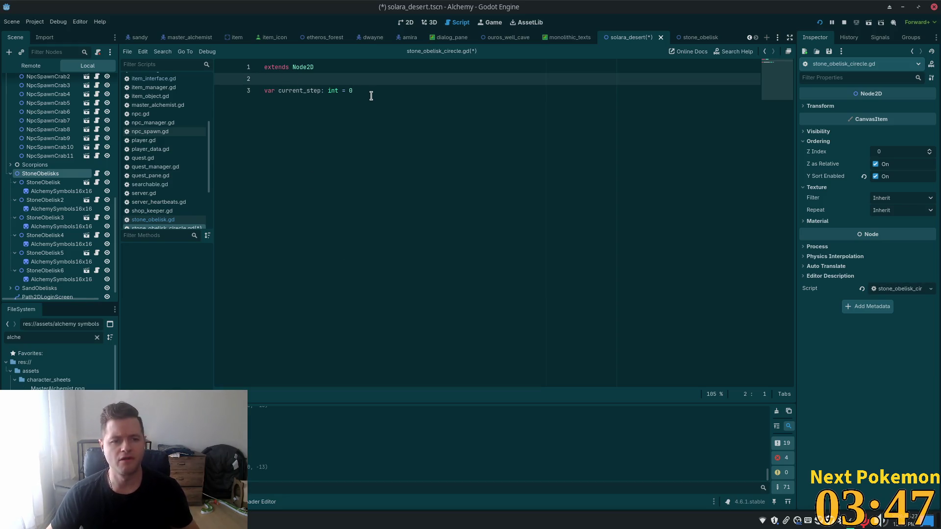
pyautogui.press('Return')
pyautogui.press('Return')
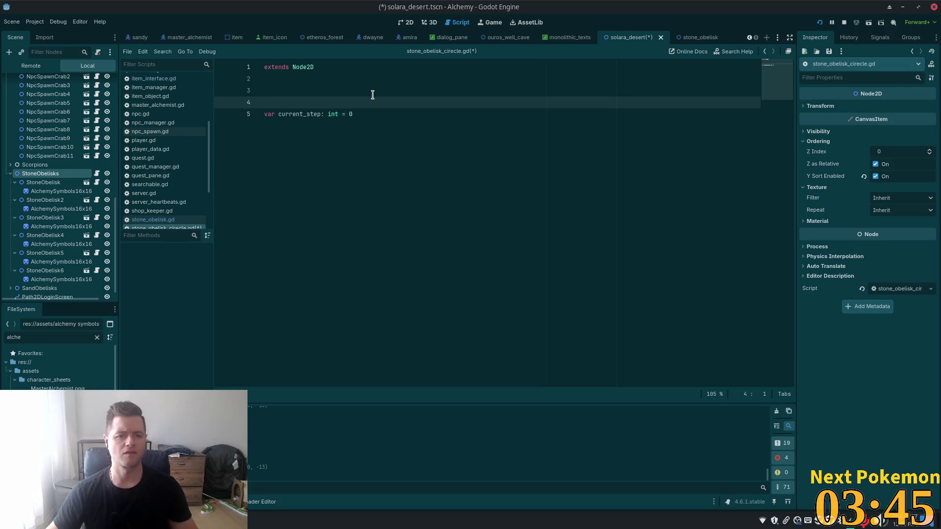
pyautogui.click(372, 95)
pyautogui.write('const')
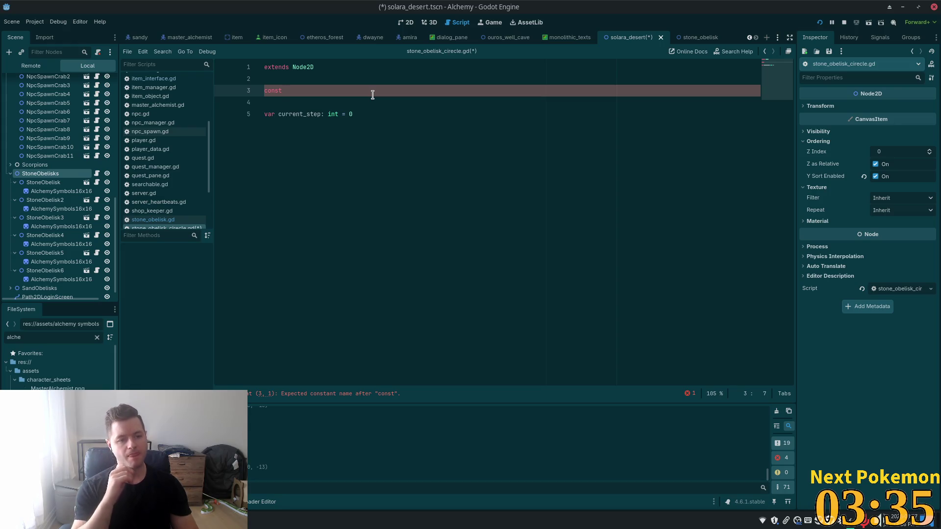
# Step: Rename the first obelisk's AlchemySymbols16x16 sprite to Symbol
pyautogui.click(40, 194)
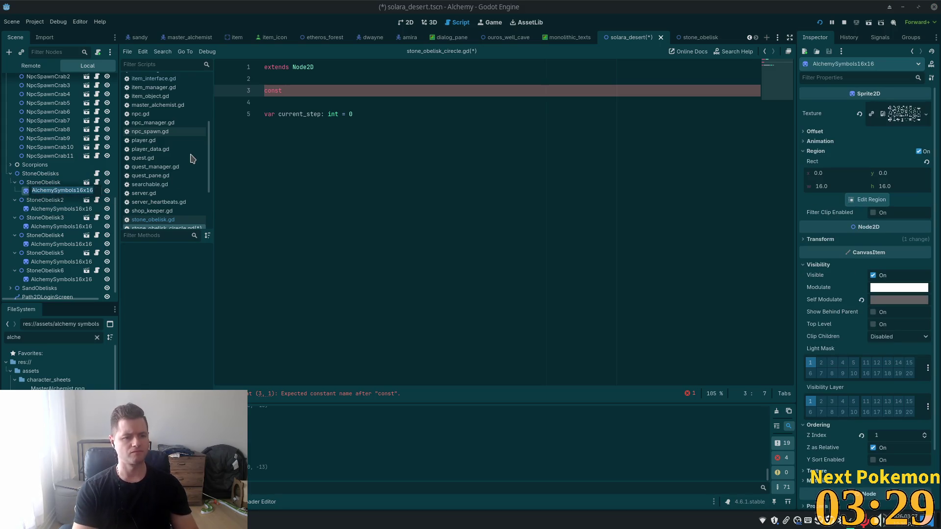
pyautogui.write('SYmb')
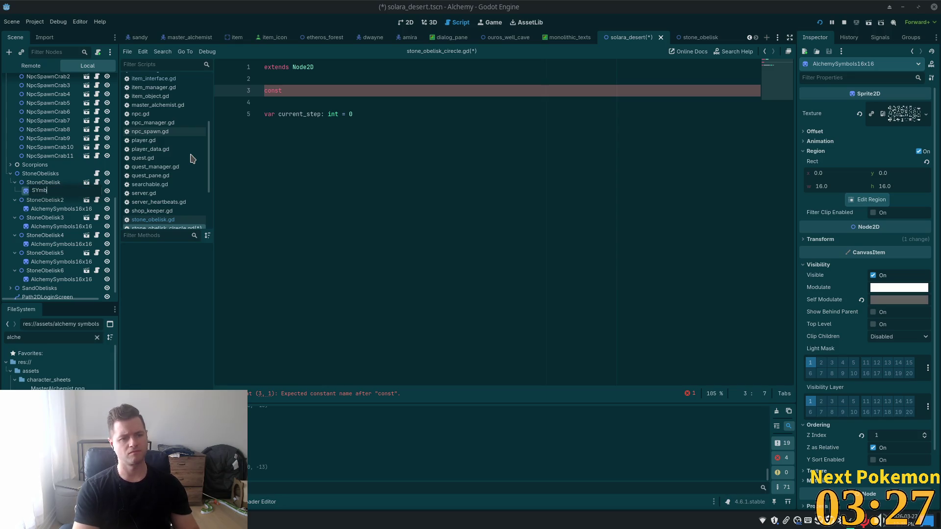
pyautogui.write('mbol')
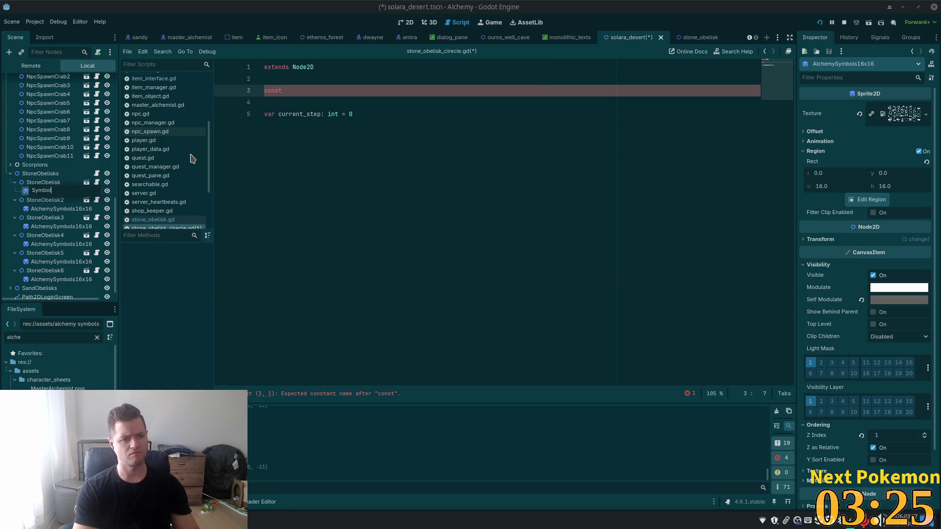
pyautogui.press('Return')
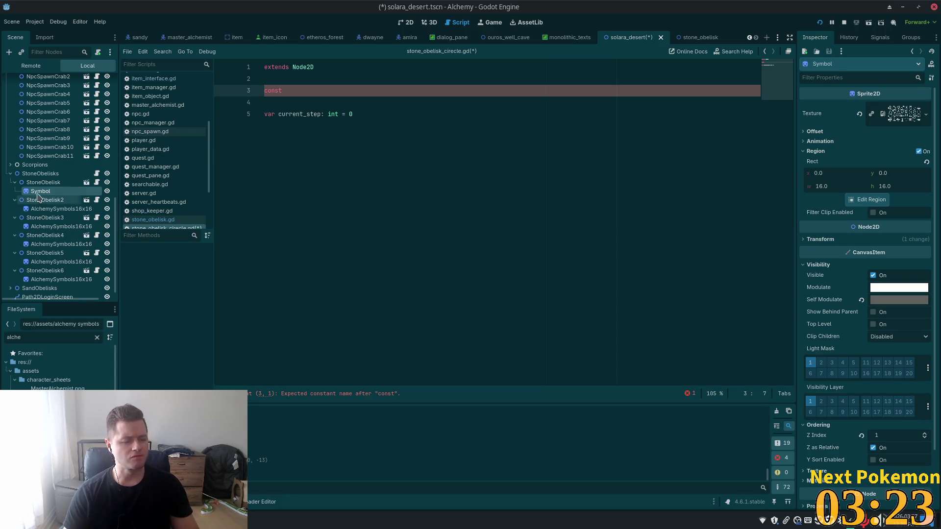
pyautogui.doubleClick(41, 192)
pyautogui.hotkey('ctrl', 'c')
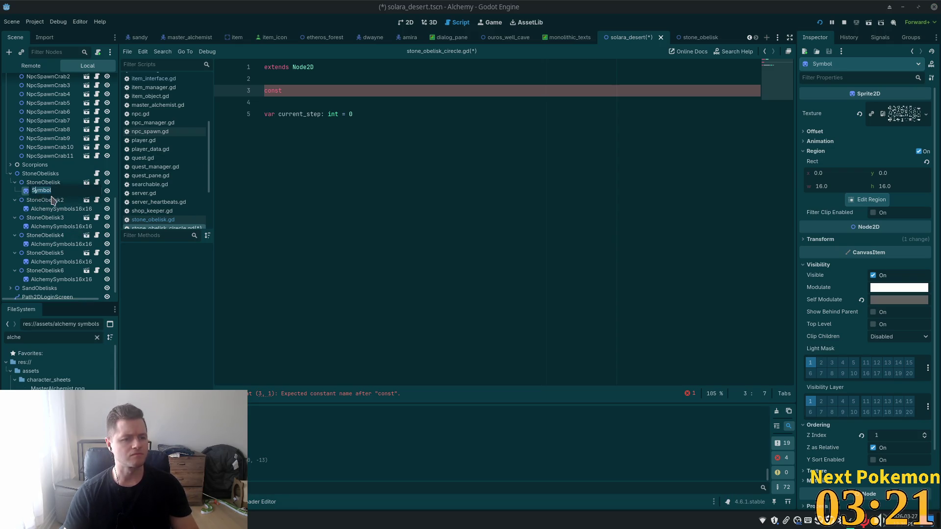
# Step: Rename the second and third obelisks' symbol sprites to Symbol
pyautogui.click(36, 209)
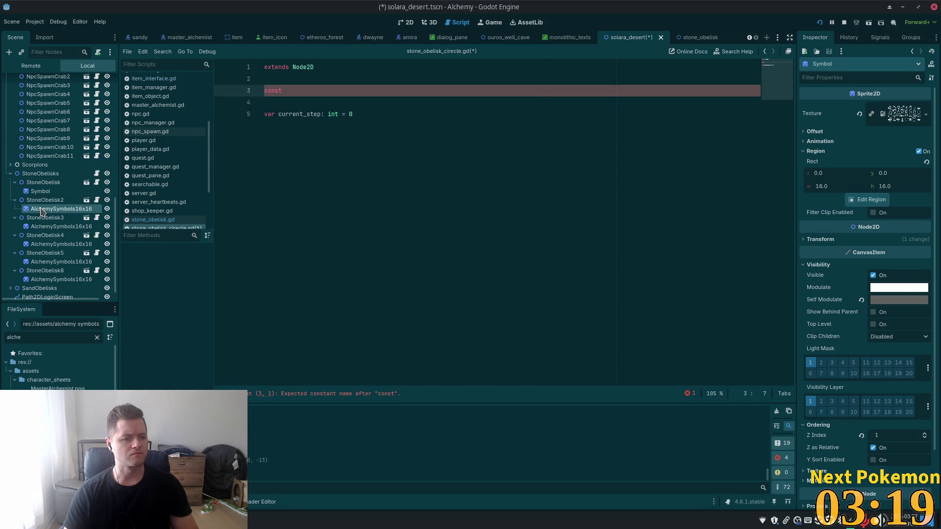
pyautogui.click(47, 208)
pyautogui.hotkey('ctrl', 'v')
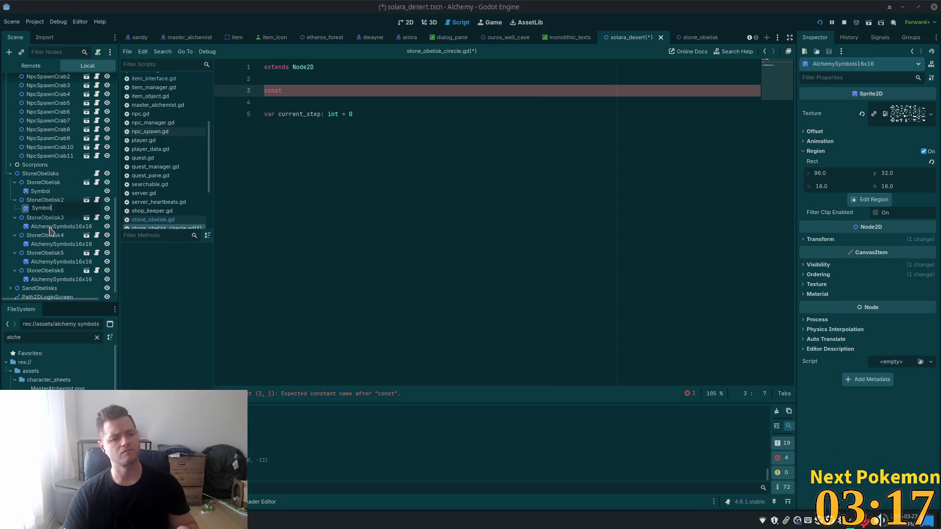
pyautogui.press('Return')
pyautogui.click(46, 228)
pyautogui.click(45, 227)
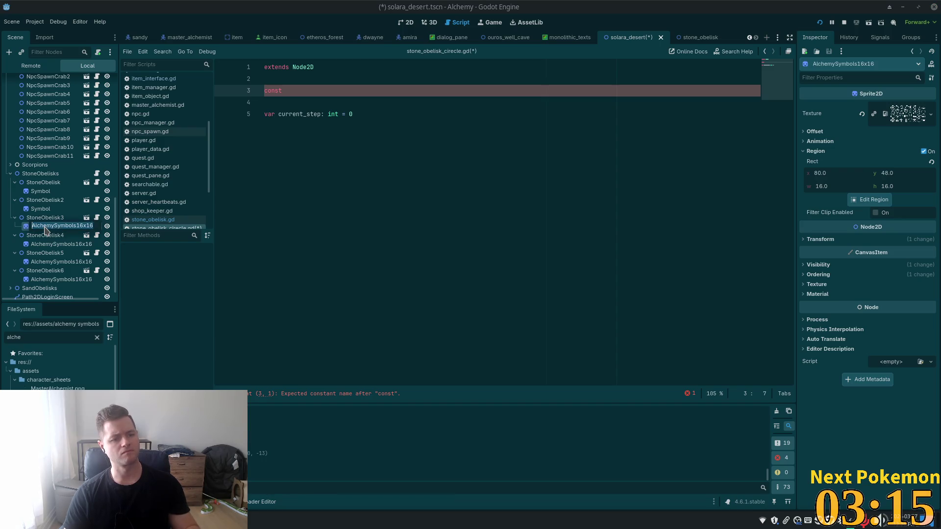
pyautogui.hotkey('ctrl', 'v')
pyautogui.press('Return')
# Step: Rename the fourth, fifth and sixth obelisks' symbol sprites to Symbol, then reselect the third
pyautogui.click(45, 244)
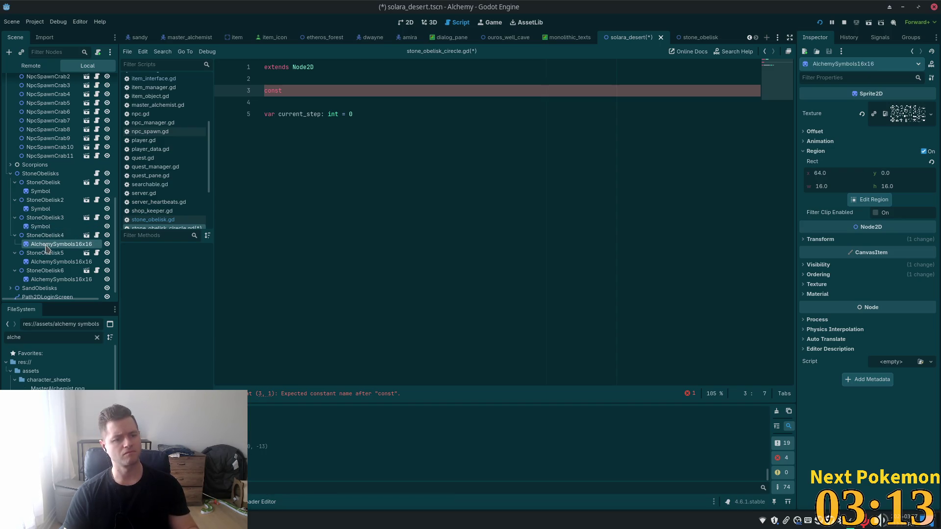
pyautogui.click(46, 245)
pyautogui.hotkey('ctrl', 'v')
pyautogui.press('Return')
pyautogui.click(46, 263)
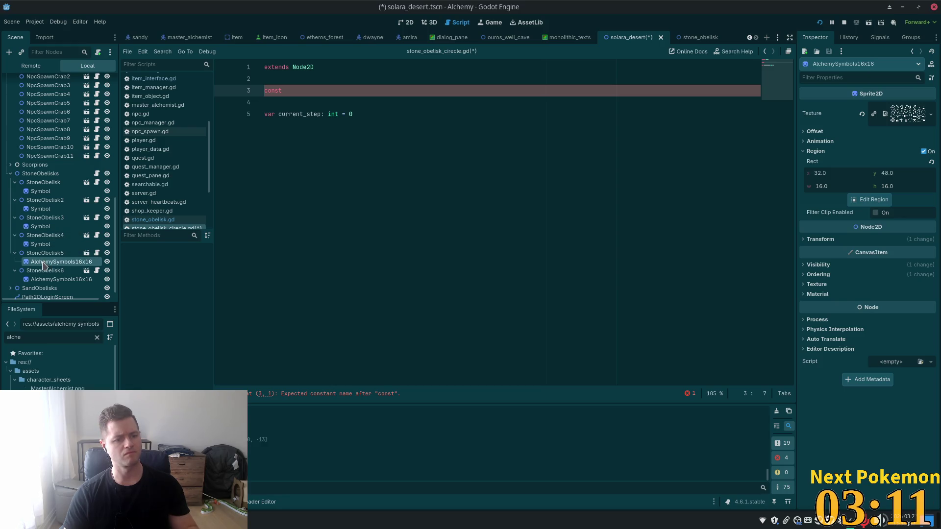
pyautogui.click(47, 262)
pyautogui.hotkey('ctrl', 'v')
pyautogui.press('Return')
pyautogui.click(37, 279)
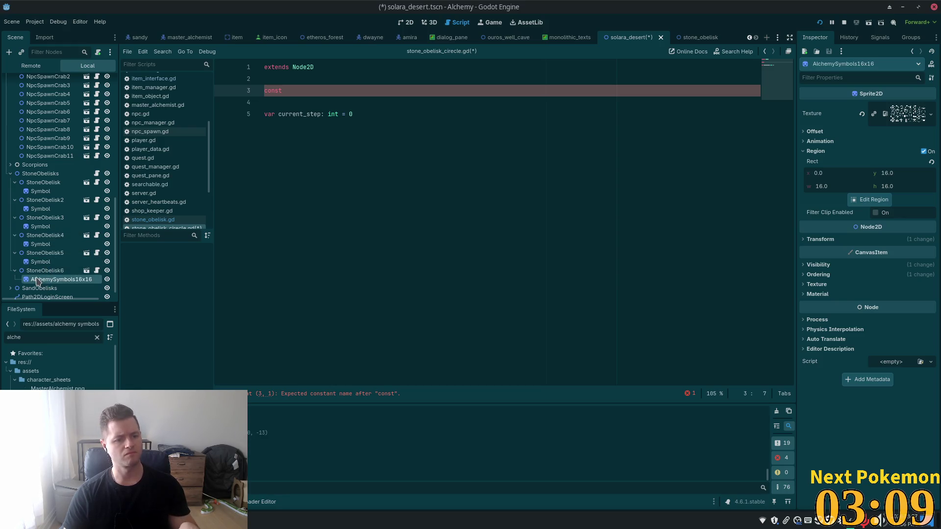
pyautogui.click(38, 280)
pyautogui.hotkey('ctrl', 'v')
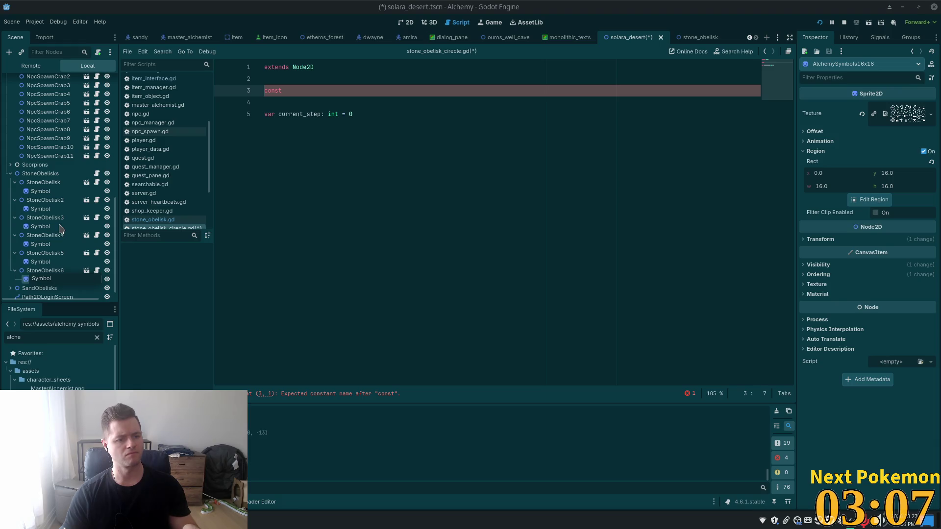
pyautogui.press('Return')
pyautogui.click(59, 226)
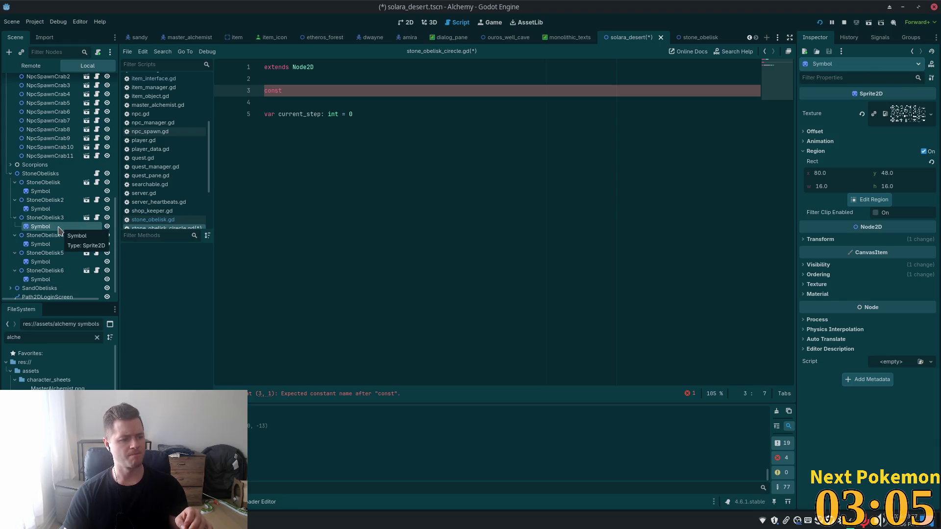
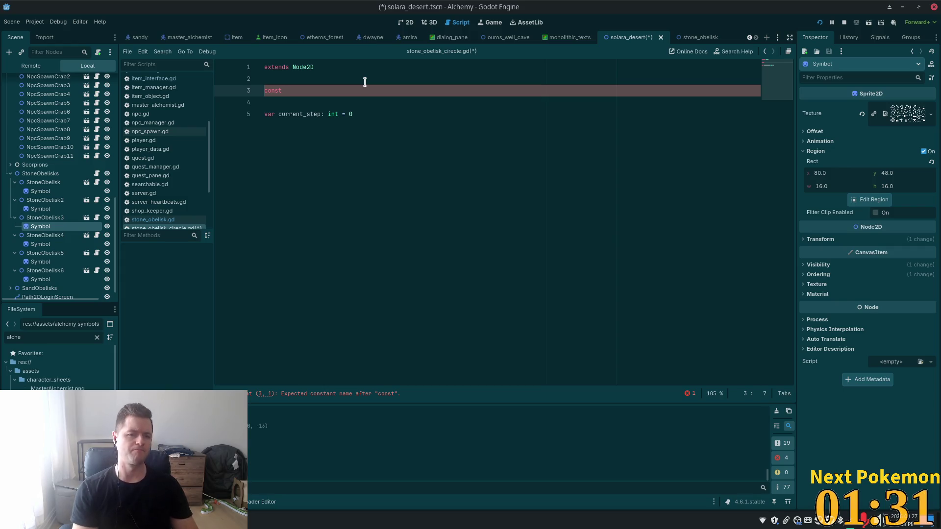
# Step: Declare 'const step_glyphs: Dictionary = {' with a first key '1:' on the indented next line
pyautogui.write('step')
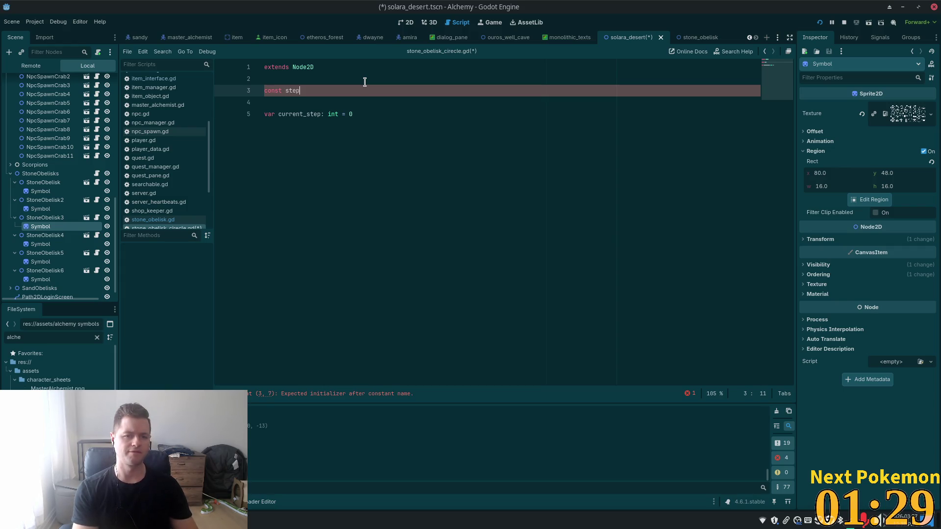
pyautogui.write('_glyphs')
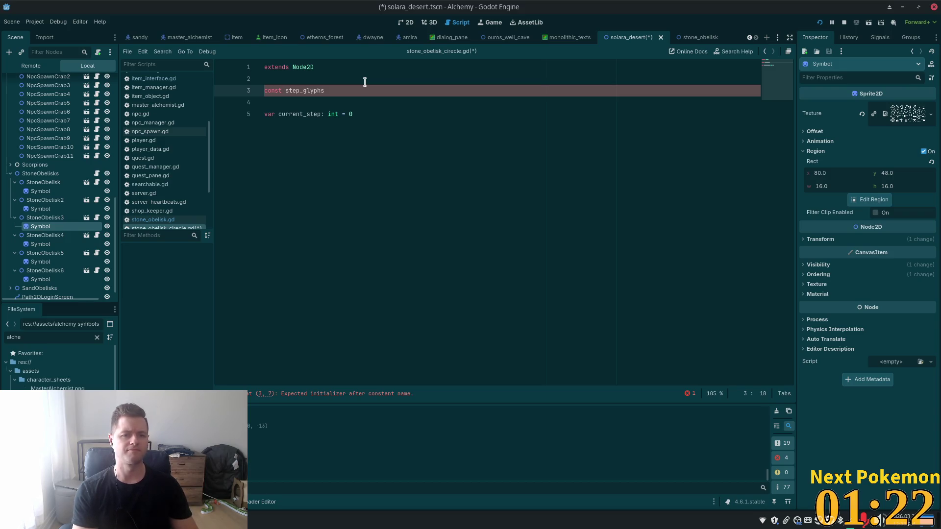
pyautogui.write(': ')
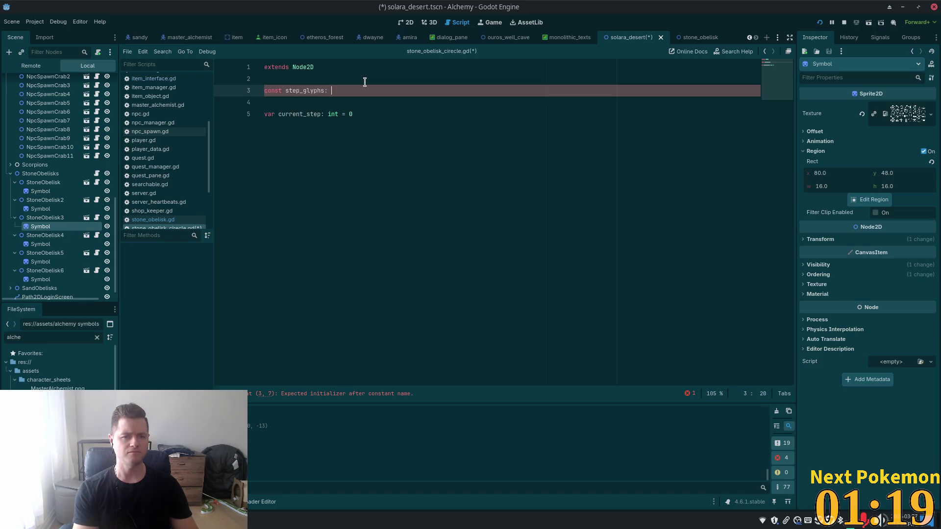
pyautogui.write('Dictionary')
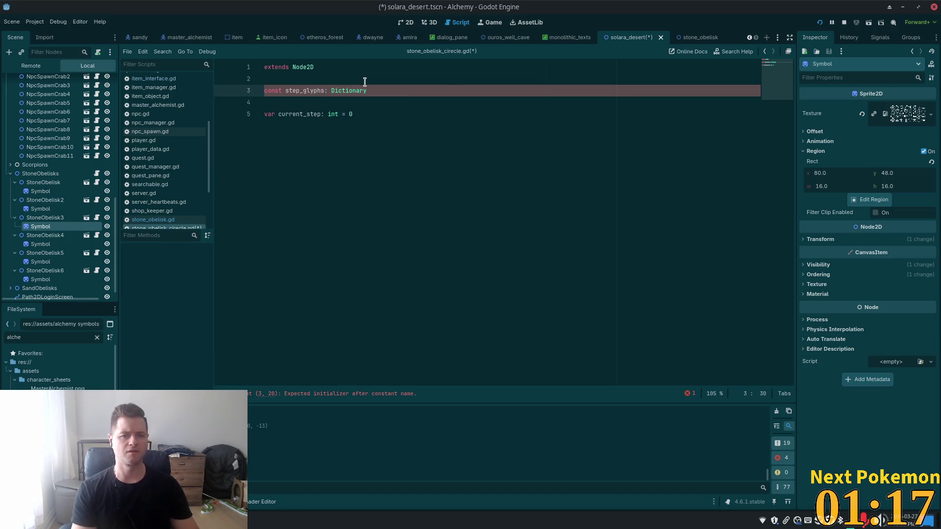
pyautogui.write(' {')
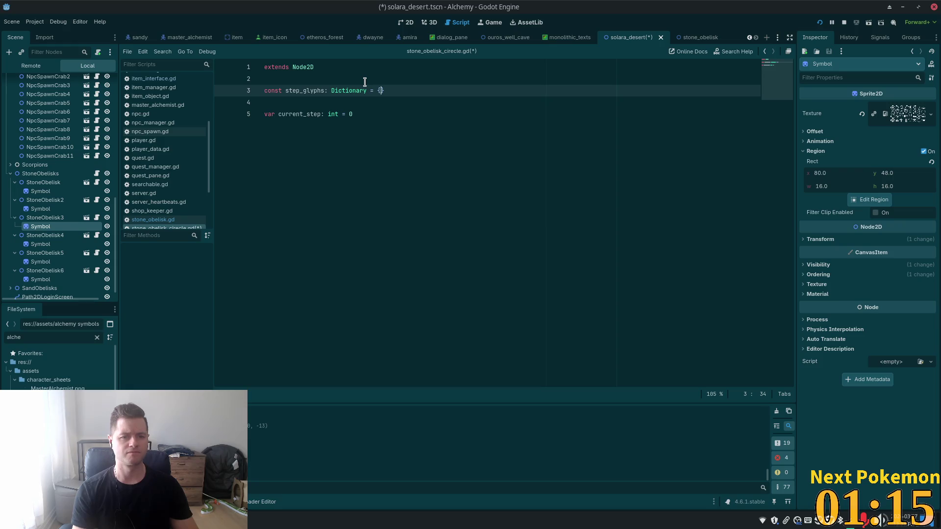
pyautogui.press('Return')
pyautogui.write('1')
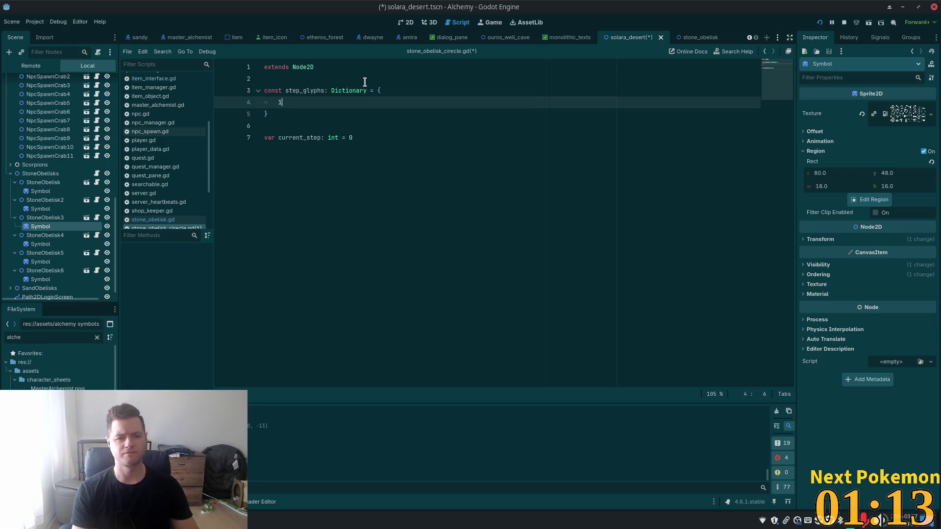
pyautogui.write(': ,')
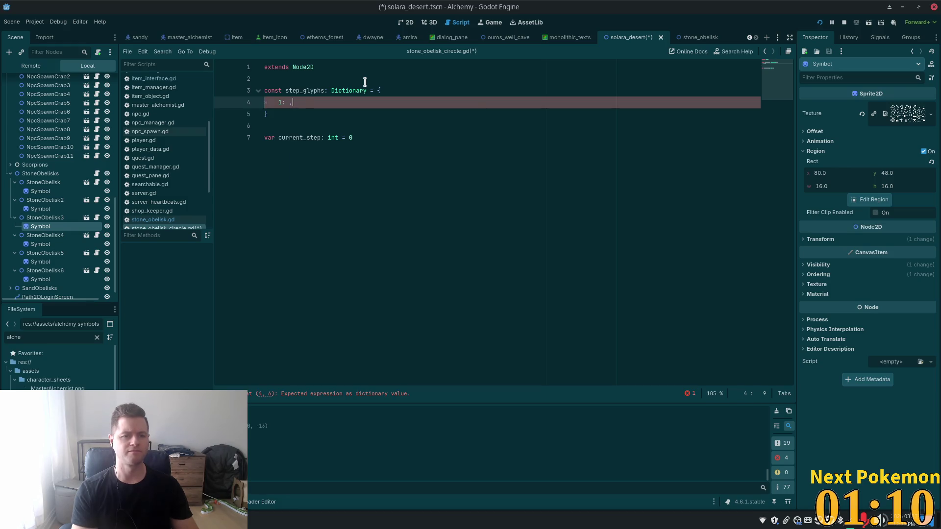
pyautogui.hotkey('ctrl', 'space')
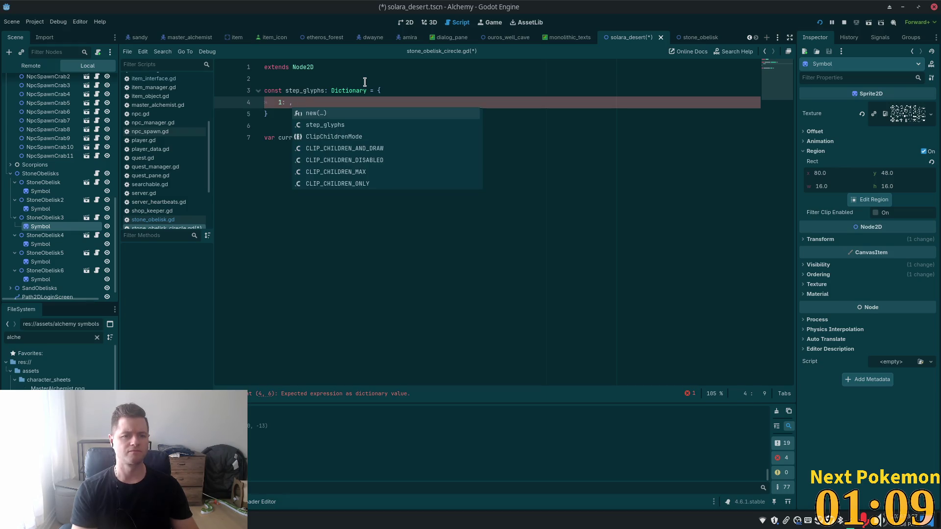
pyautogui.press('BackSpace')
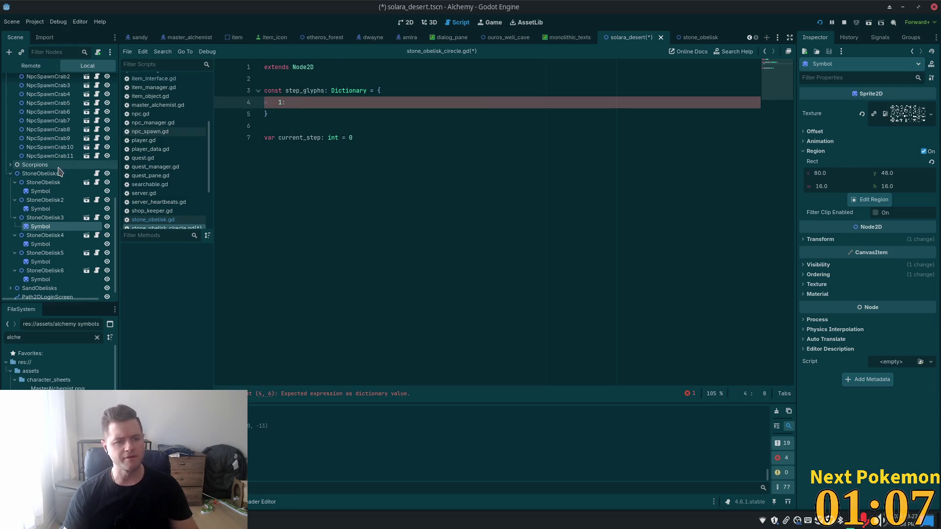
pyautogui.hotkey('ctrl', 'F1')
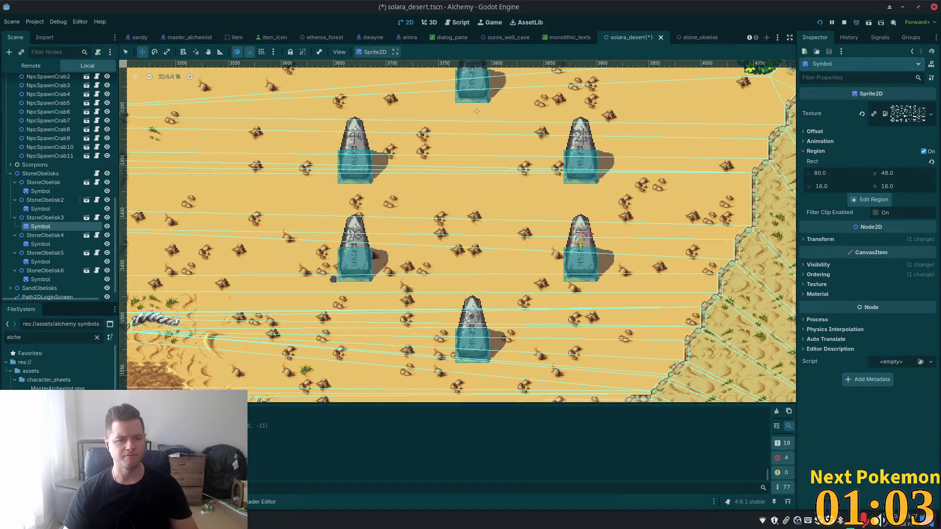
pyautogui.click(45, 193)
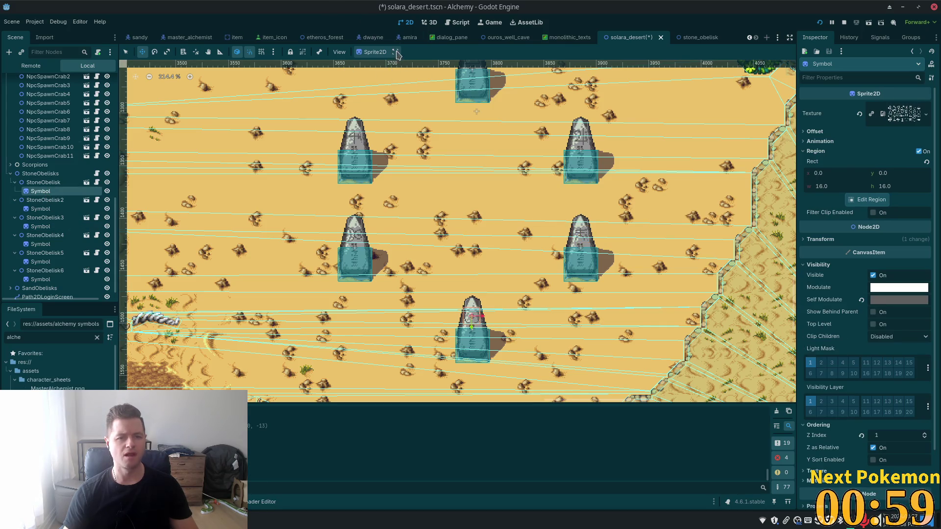
pyautogui.click(97, 174)
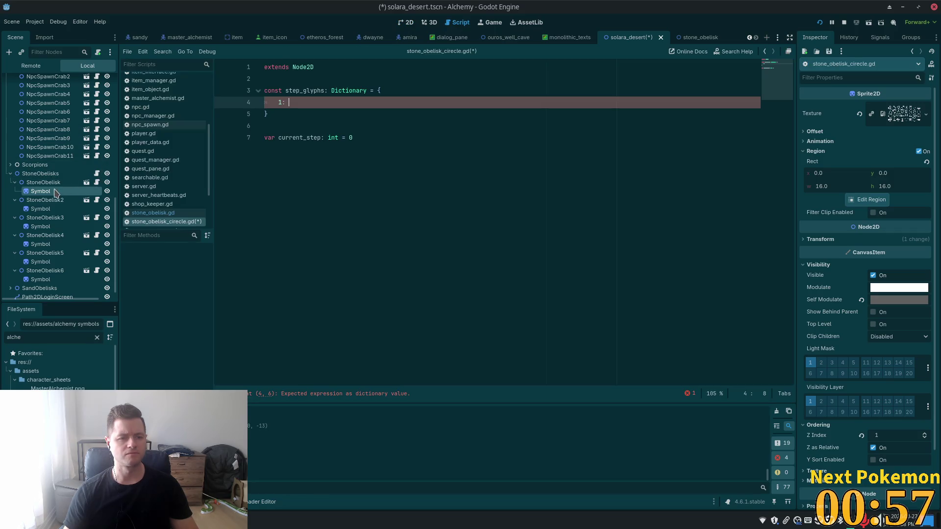
pyautogui.moveTo(55, 192); pyautogui.dragTo(323, 101)
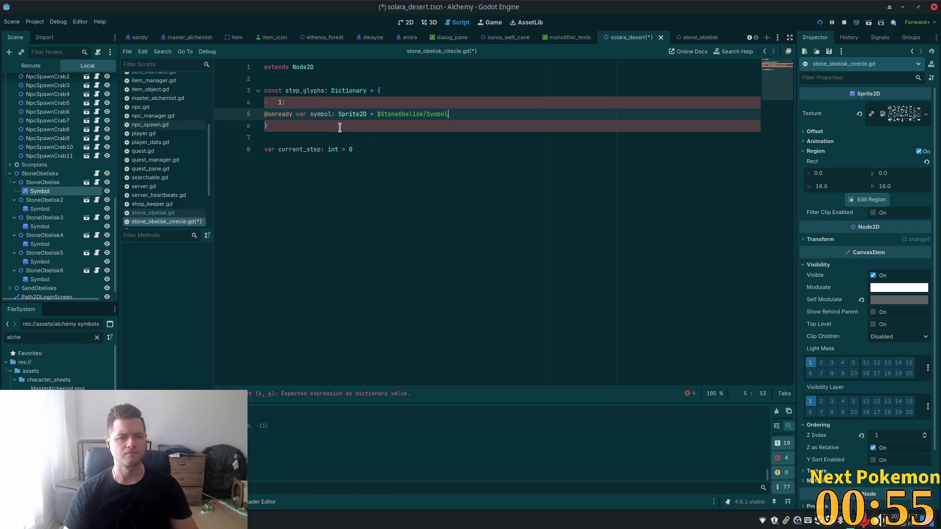
pyautogui.click(259, 117)
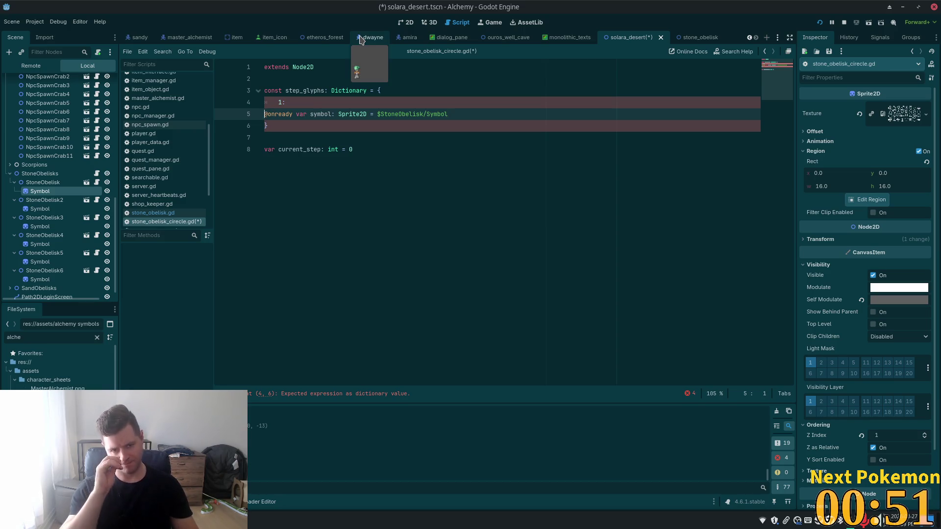
pyautogui.press('BackSpace')
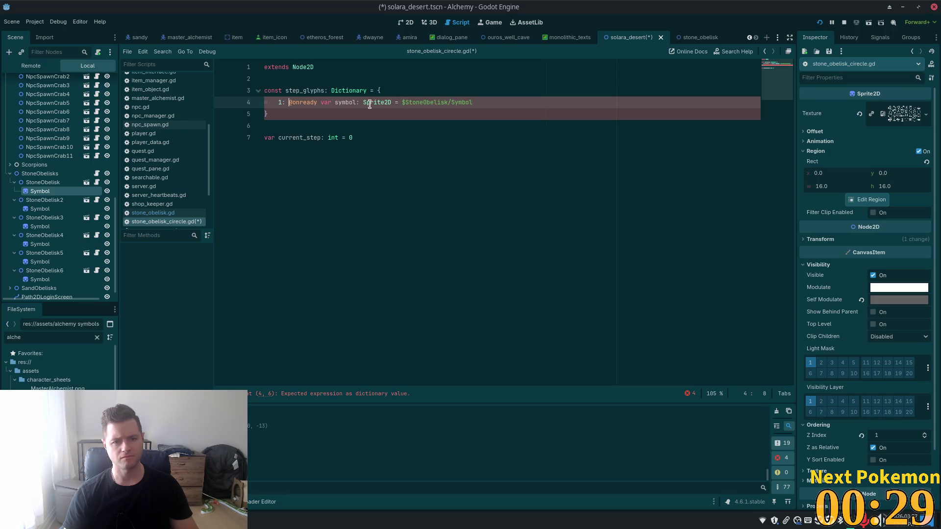
pyautogui.moveTo(402, 102); pyautogui.dragTo(285, 104)
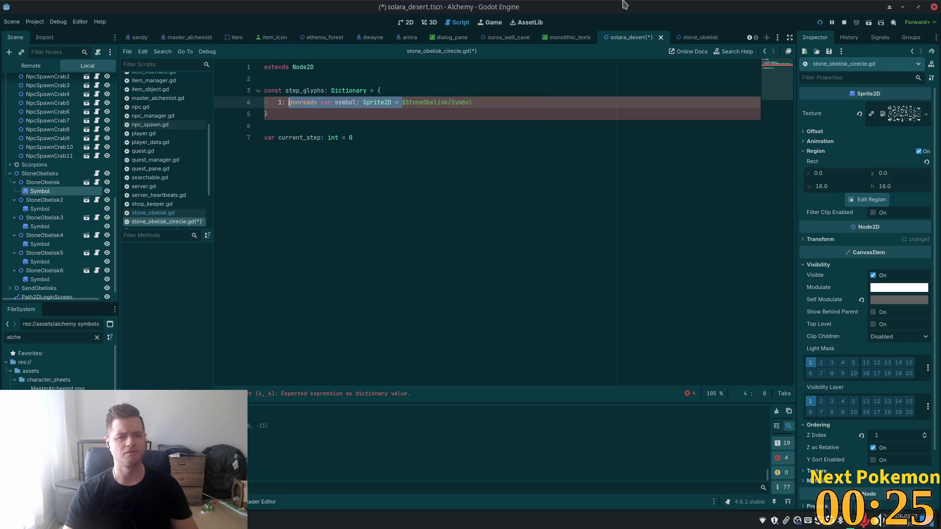
pyautogui.press('BackSpace')
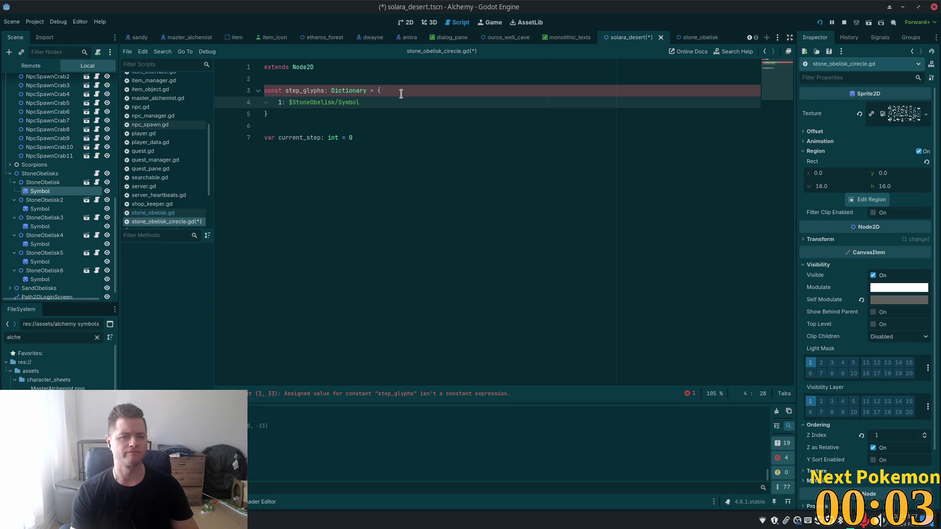
pyautogui.write(',')
pyautogui.press('Return')
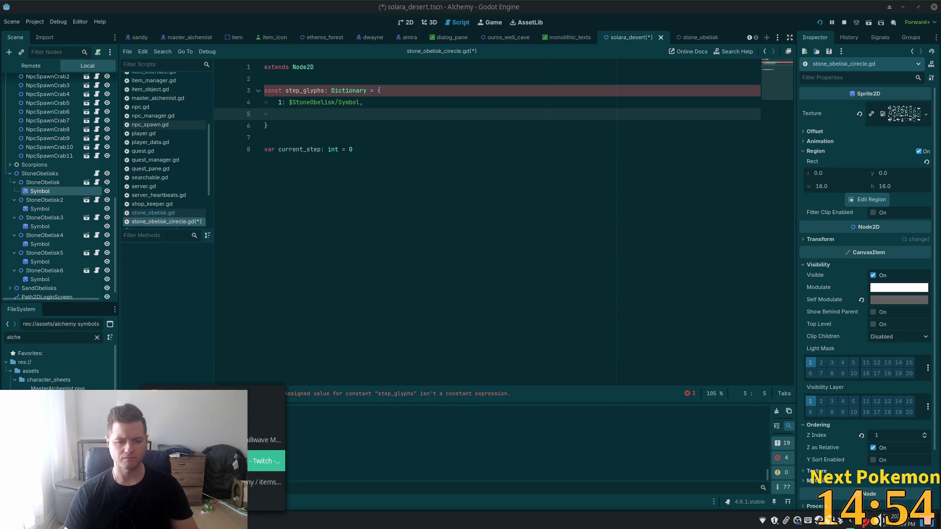
pyautogui.click(268, 460)
pyautogui.click(362, 122)
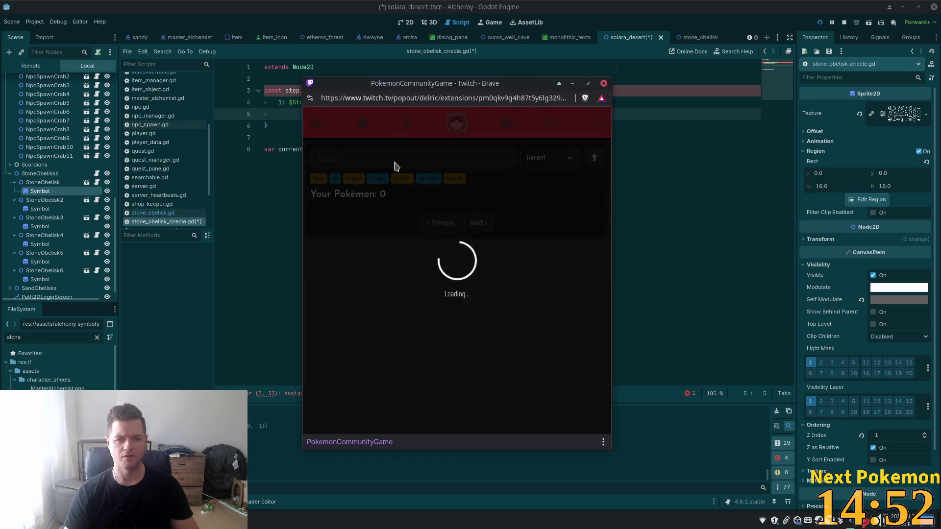
pyautogui.write('v')
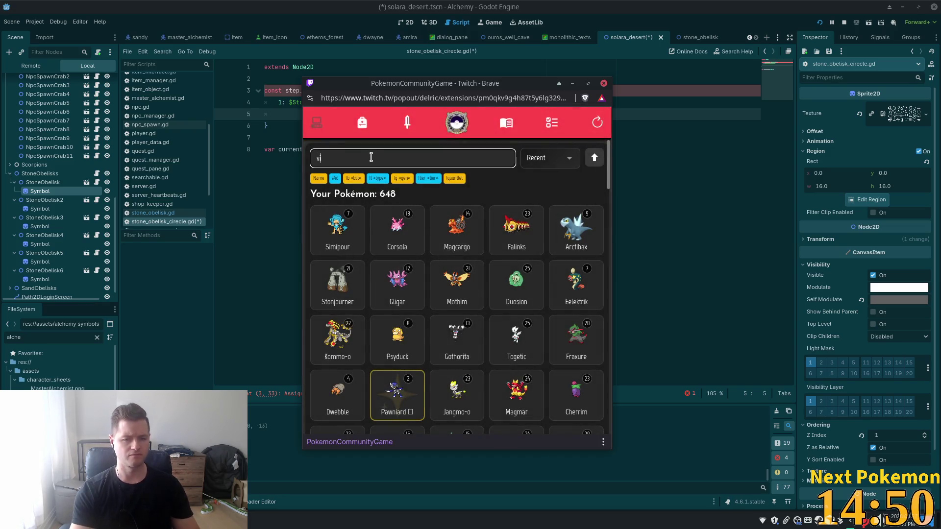
pyautogui.write('igoroth')
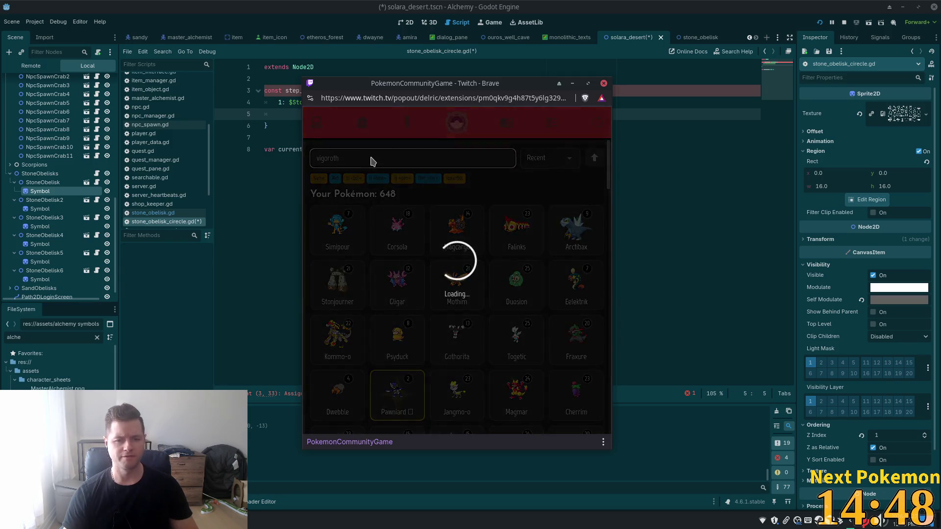
pyautogui.click(776, 81)
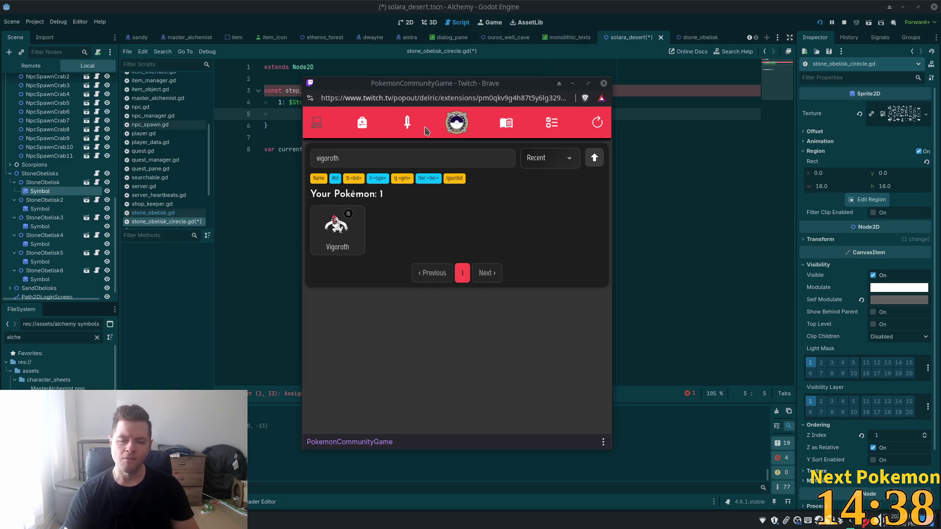
pyautogui.hotkey('alt', 'Tab')
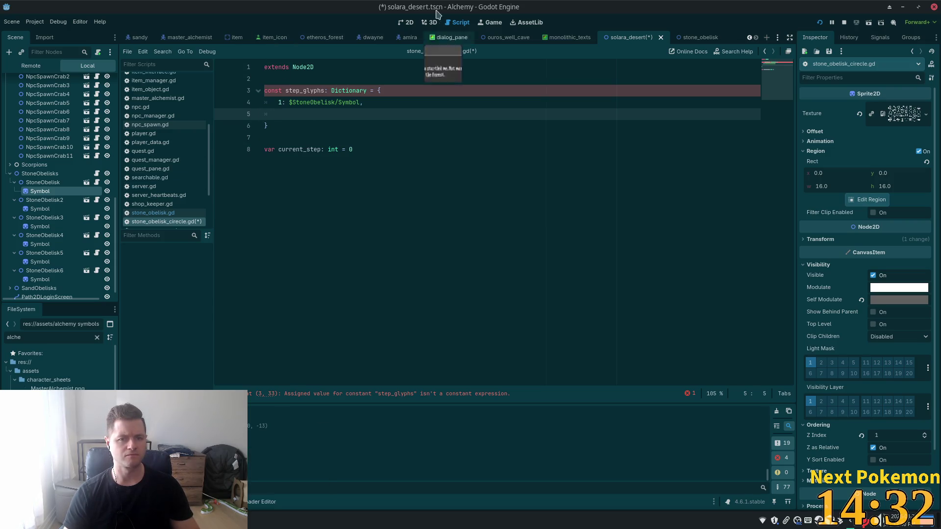
# Step: Compare the Symbol glyphs of StoneObelisk2, 4 and 5, briefly running the game to check them
pyautogui.click(406, 22)
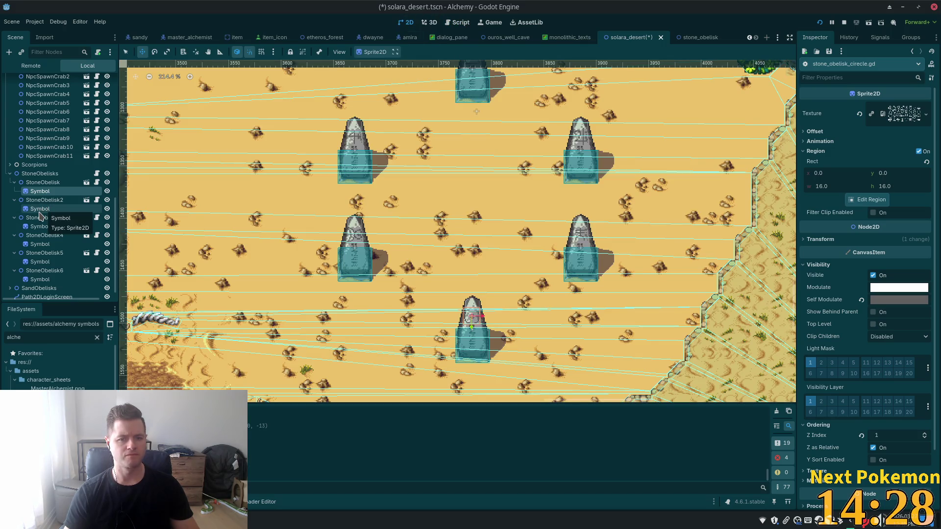
pyautogui.click(40, 209)
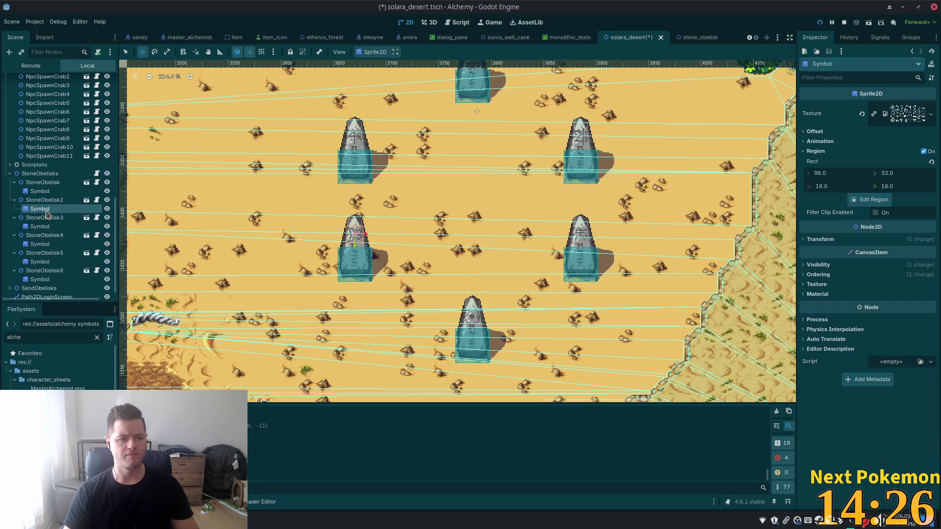
pyautogui.click(42, 244)
pyautogui.click(41, 261)
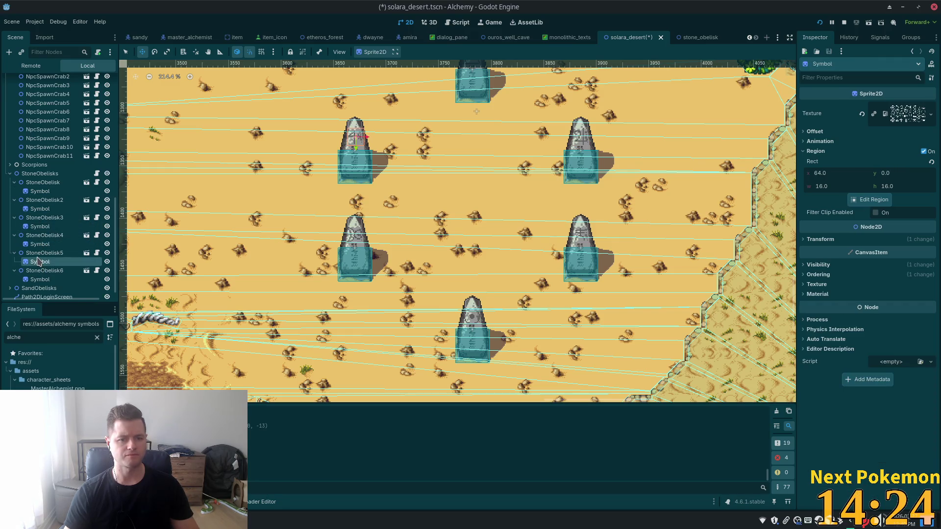
pyautogui.press('F5')
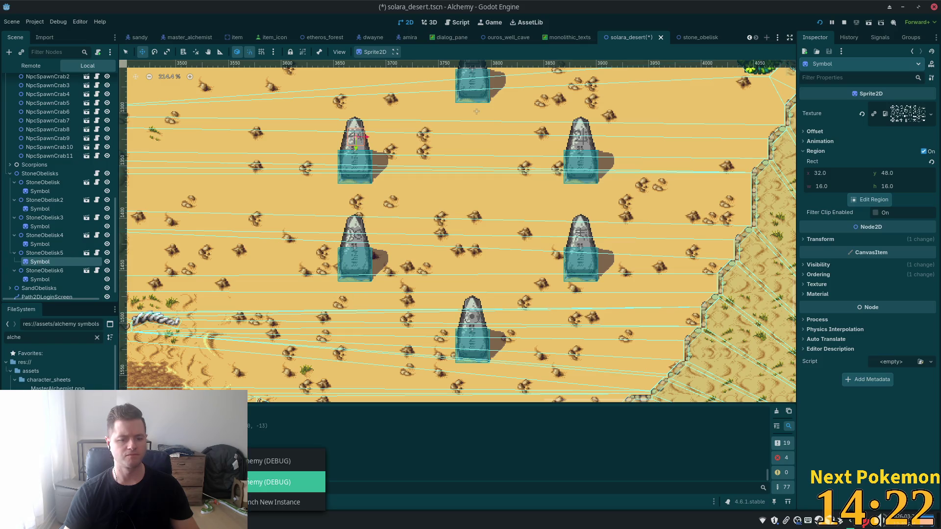
pyautogui.press('F8')
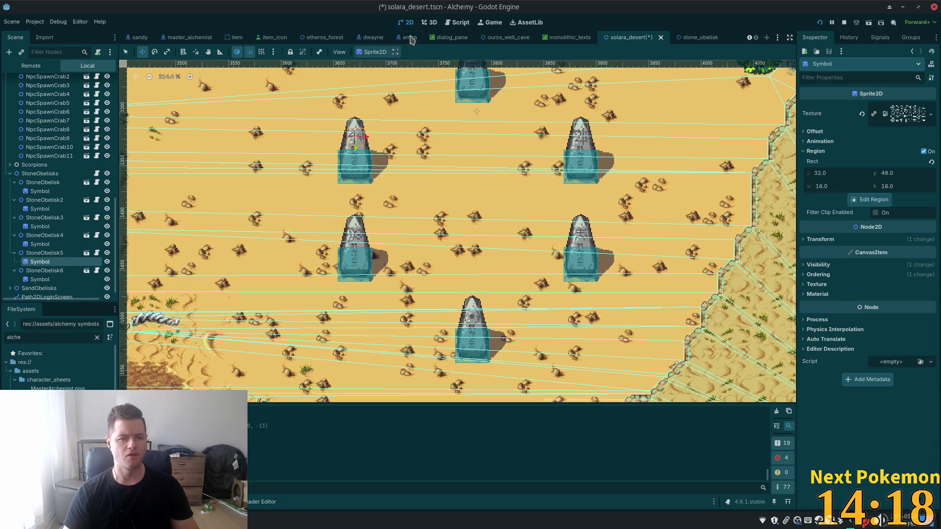
# Step: Add $StoneObelisk5/Symbol as step 2 of step_glyphs and start a new entry line
pyautogui.click(98, 174)
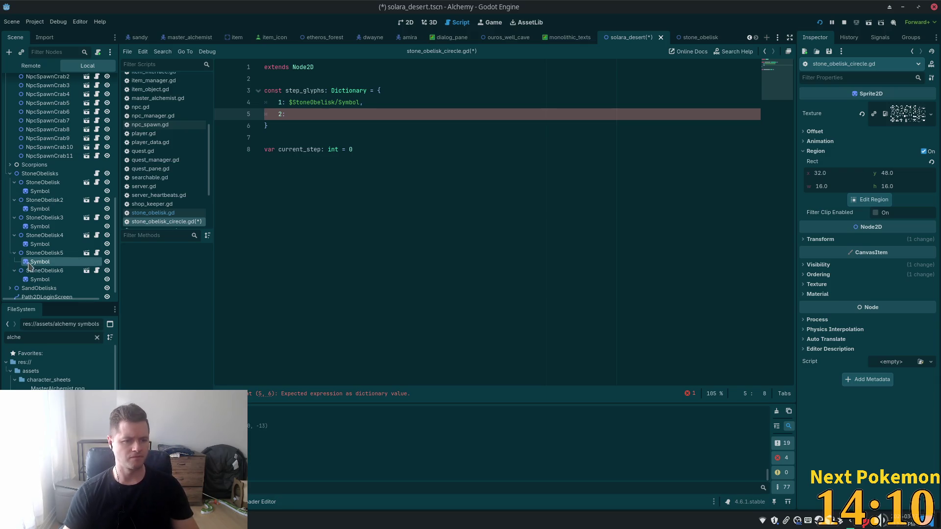
pyautogui.moveTo(28, 267)
pyautogui.mouseDown()
pyautogui.moveTo(321, 98)
pyautogui.moveTo(319, 115)
pyautogui.mouseUp()
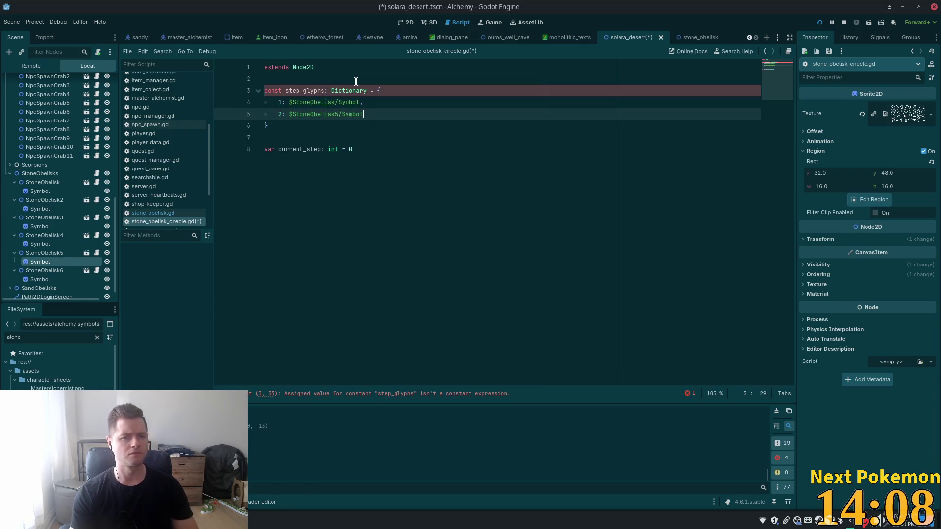
pyautogui.write(',')
pyautogui.press('Return')
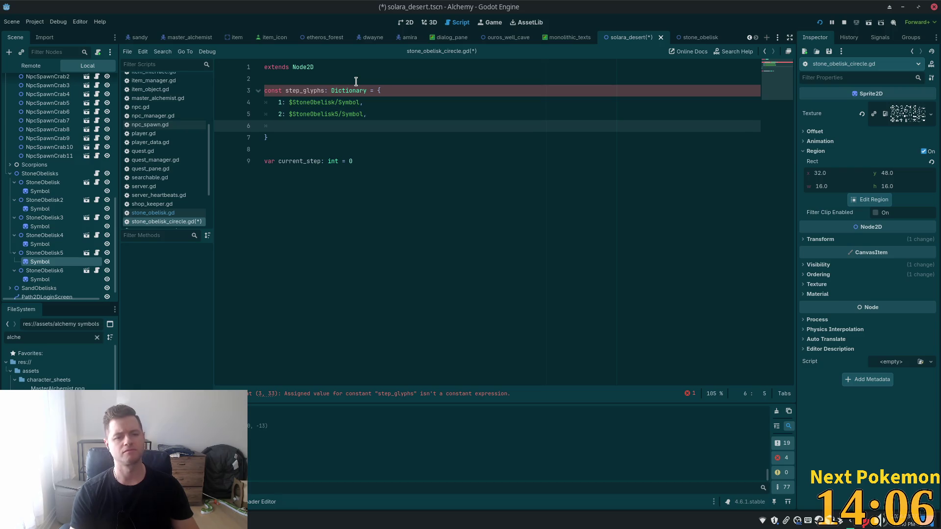
pyautogui.write('3.')
pyautogui.press('BackSpace')
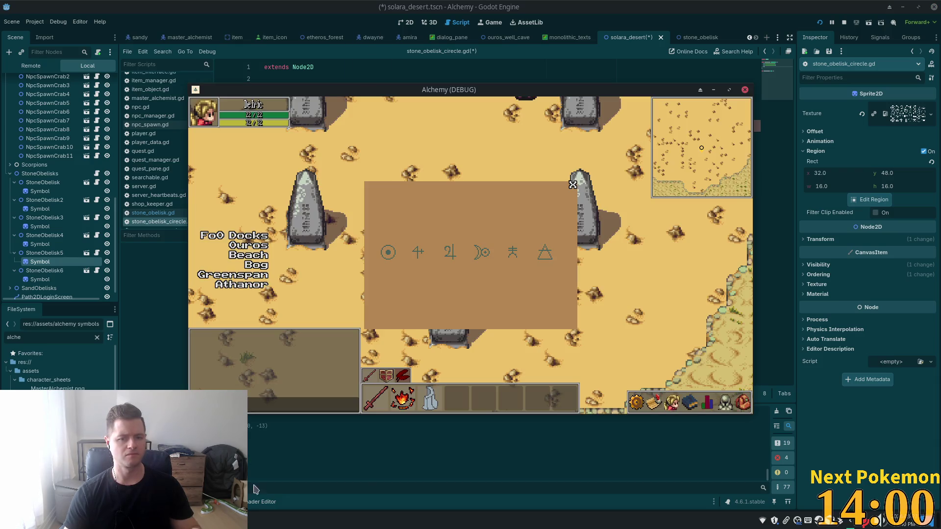
# Step: Recheck the StoneObelisk6 and StoneObelisk4 Symbol glyphs in the 2D scene
pyautogui.click(744, 90)
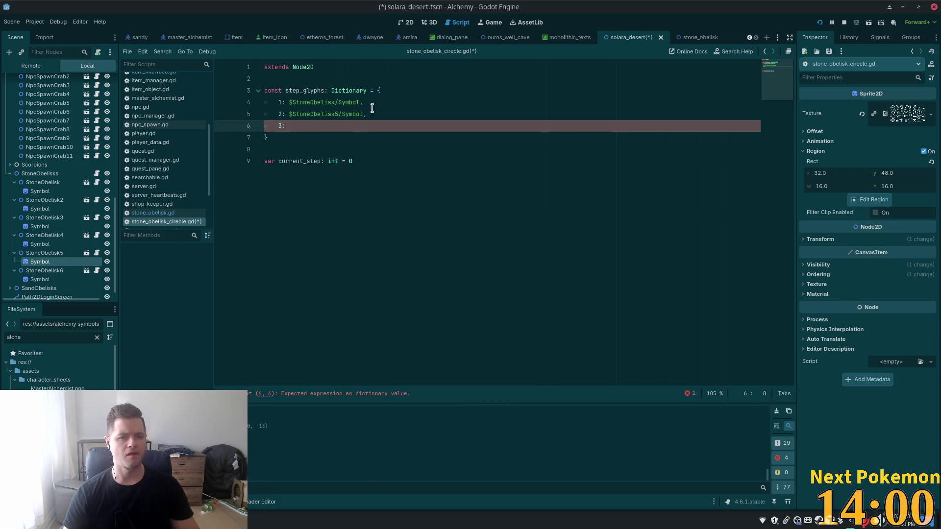
pyautogui.click(406, 22)
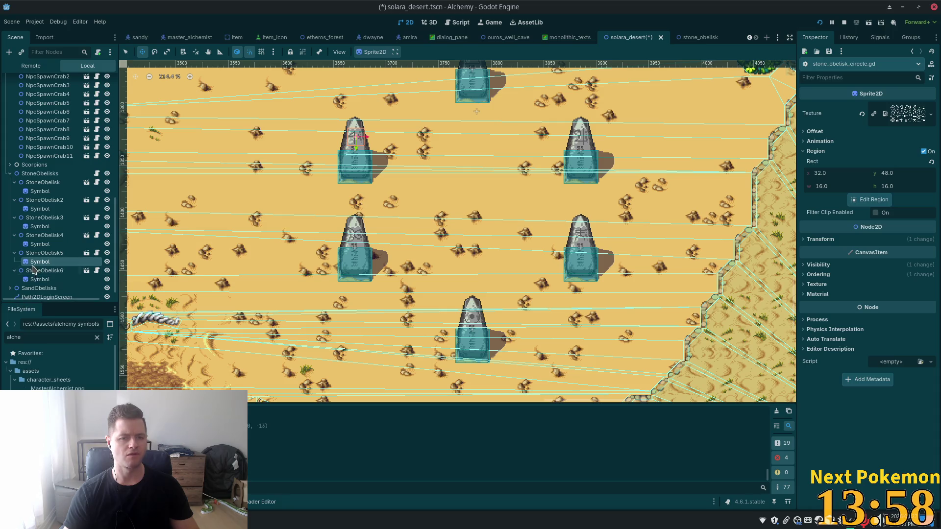
pyautogui.click(42, 279)
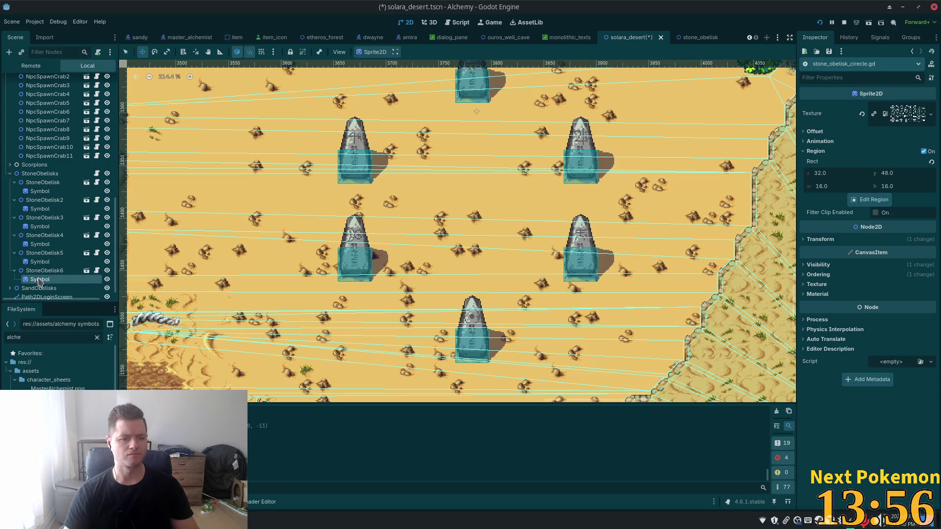
pyautogui.click(46, 244)
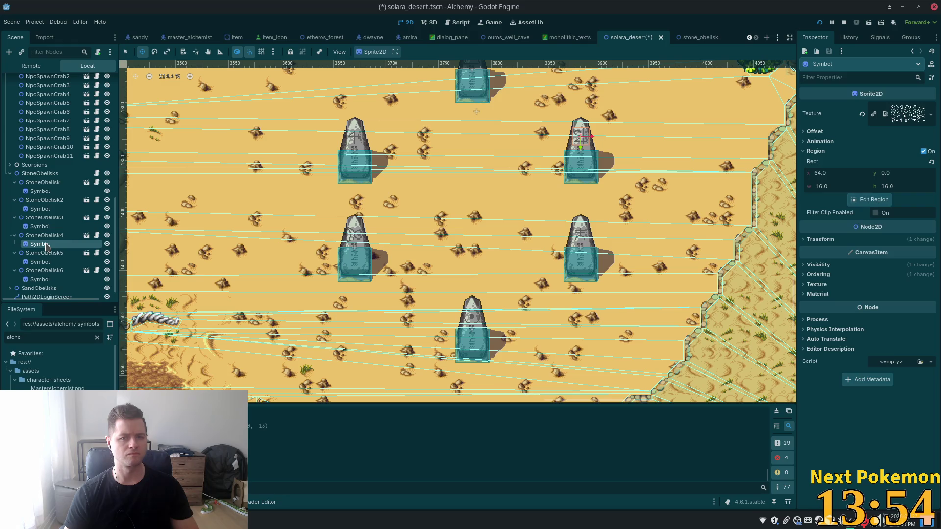
# Step: Add $StoneObelisk4/Symbol as step 3, start a '4:' entry, and switch to the running game
pyautogui.click(97, 184)
pyautogui.moveTo(44, 244); pyautogui.dragTo(294, 126)
pyautogui.write(',')
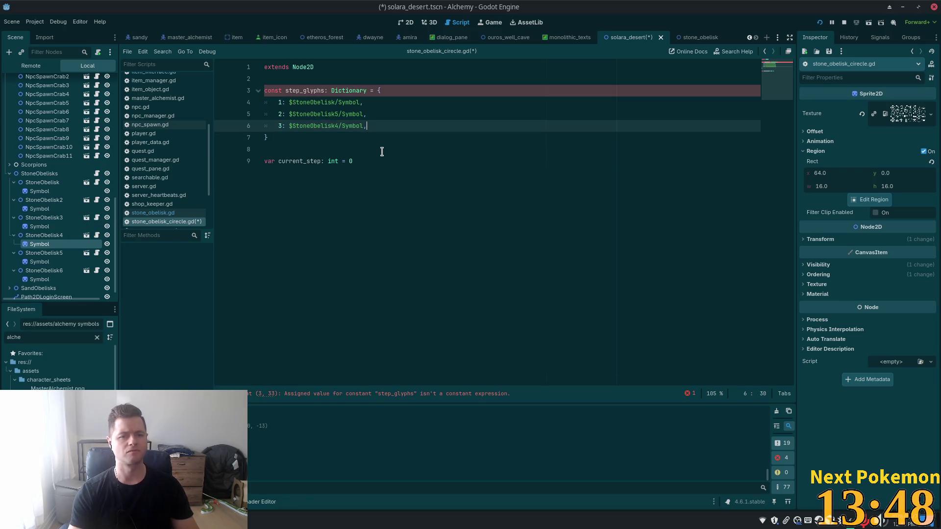
pyautogui.press('Return')
pyautogui.write('4:')
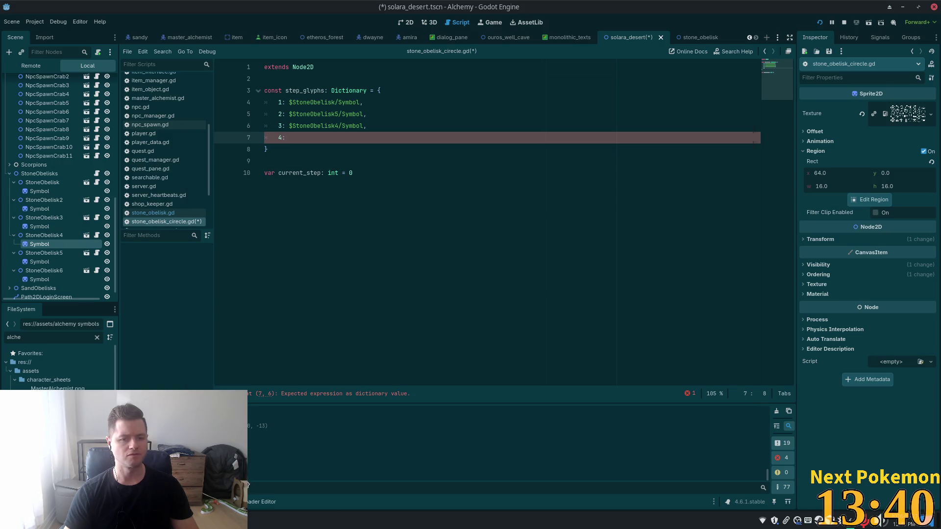
pyautogui.hotkey('alt', 'Tab')
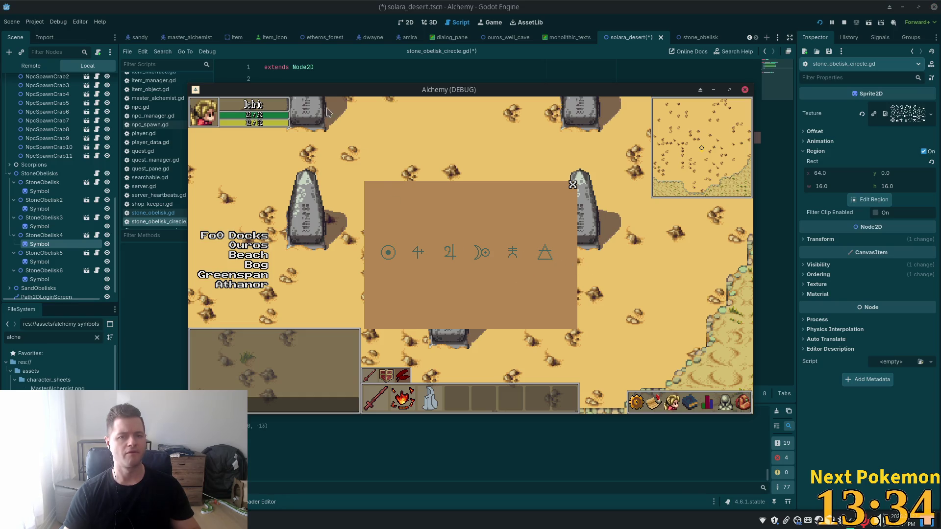
# Step: Bring the editor back in front of the game and show the obelisks' 2D scene
pyautogui.click(383, 22)
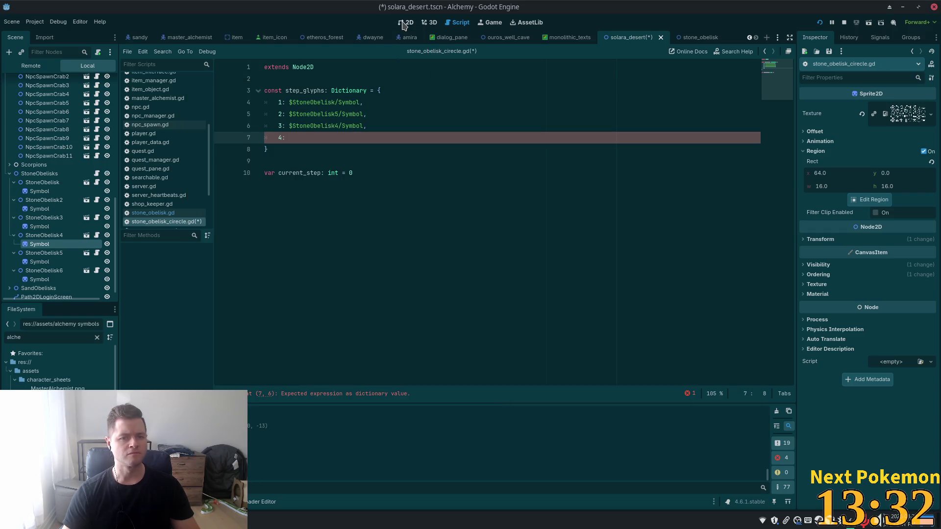
pyautogui.click(406, 23)
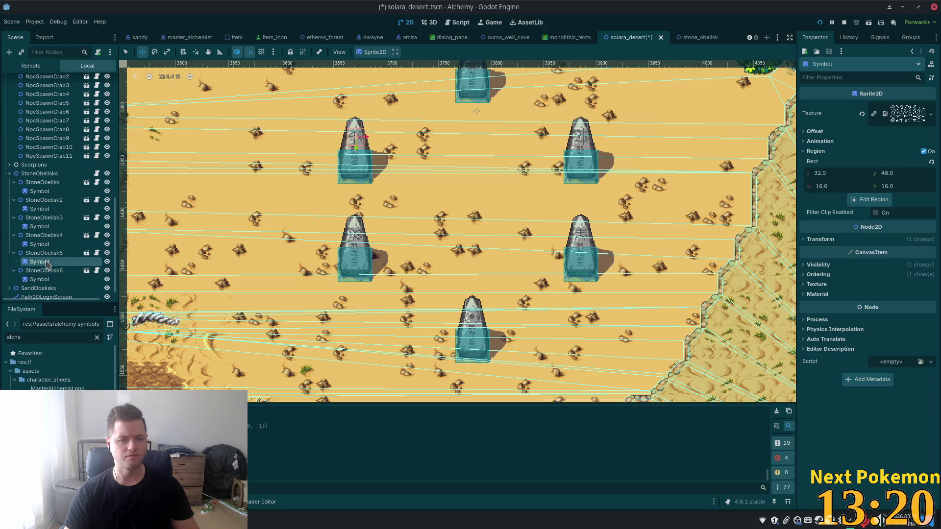
# Step: Inspect the Symbol glyphs of StoneObelisk6, the first obelisk and StoneObelisk2
pyautogui.click(36, 219)
pyautogui.click(36, 279)
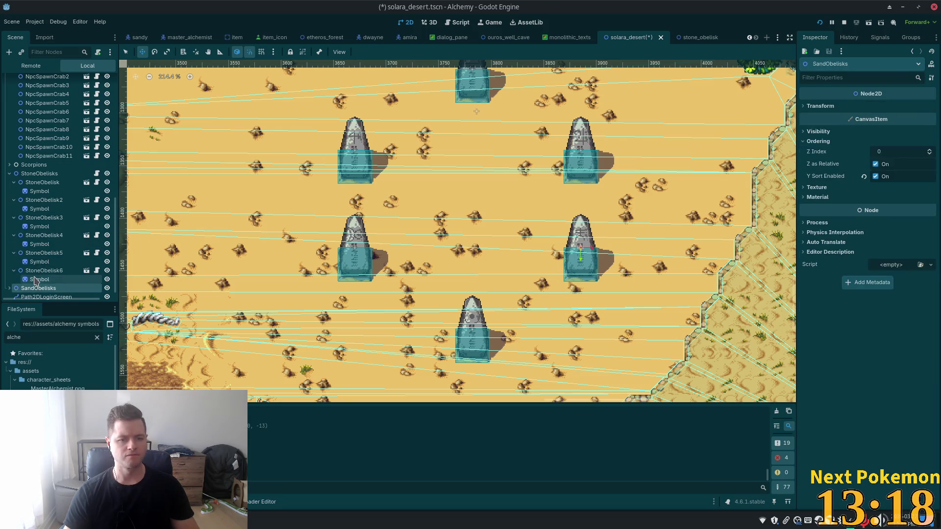
pyautogui.scroll(-1, 49, 282)
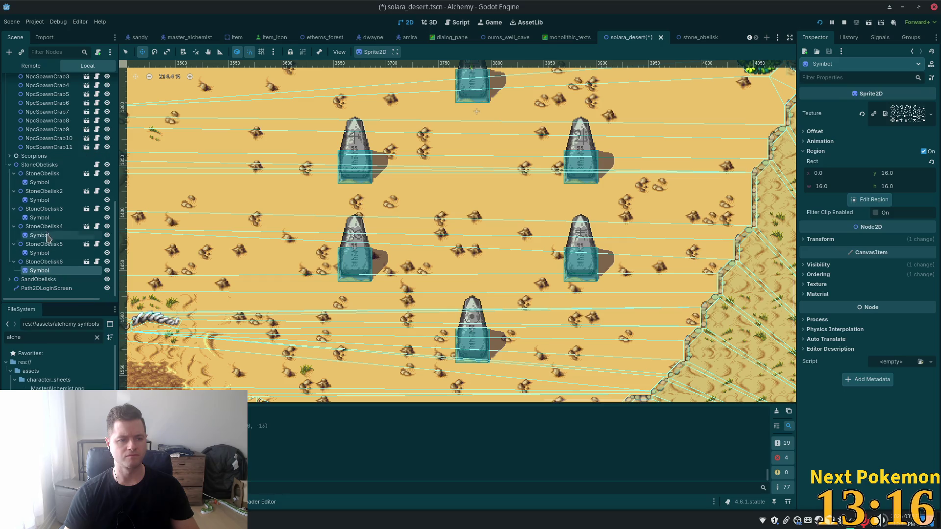
pyautogui.click(36, 183)
pyautogui.click(35, 209)
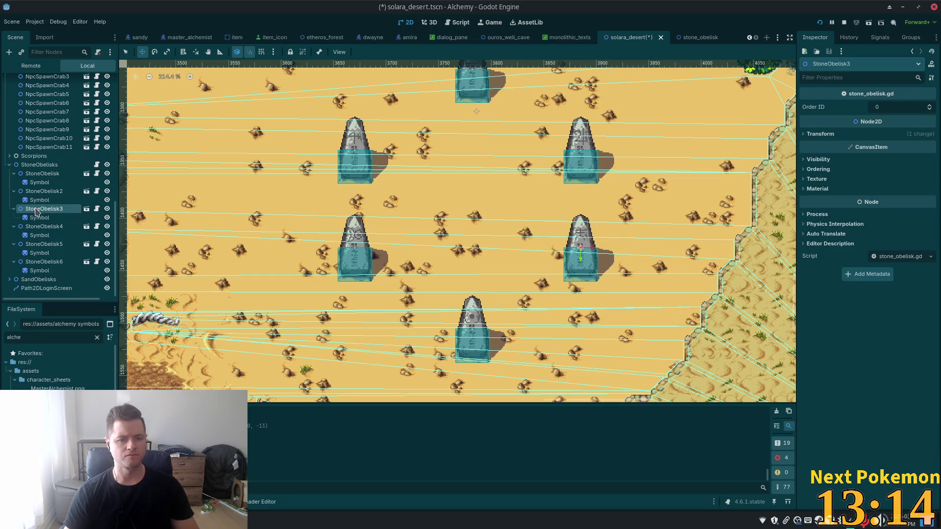
pyautogui.click(38, 200)
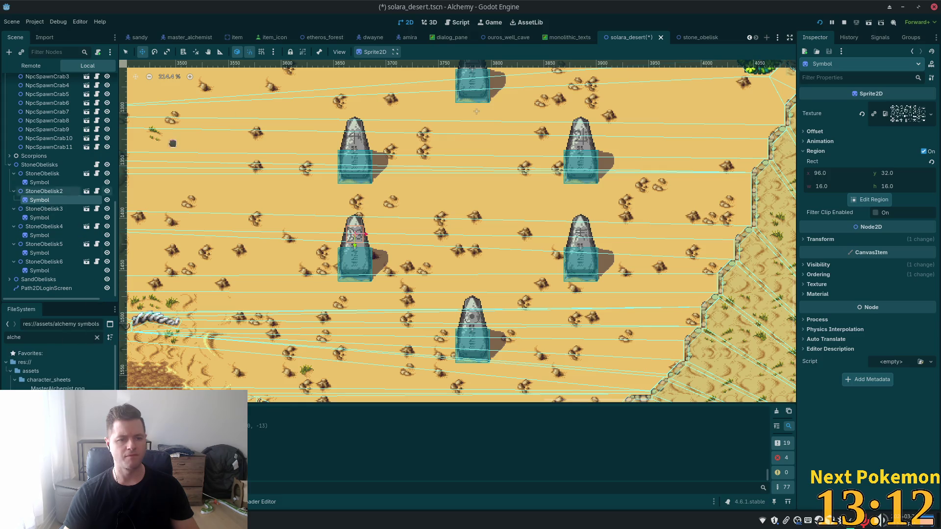
# Step: Add $StoneObelisk2/Symbol as step 4 and begin a step 5 entry
pyautogui.click(96, 165)
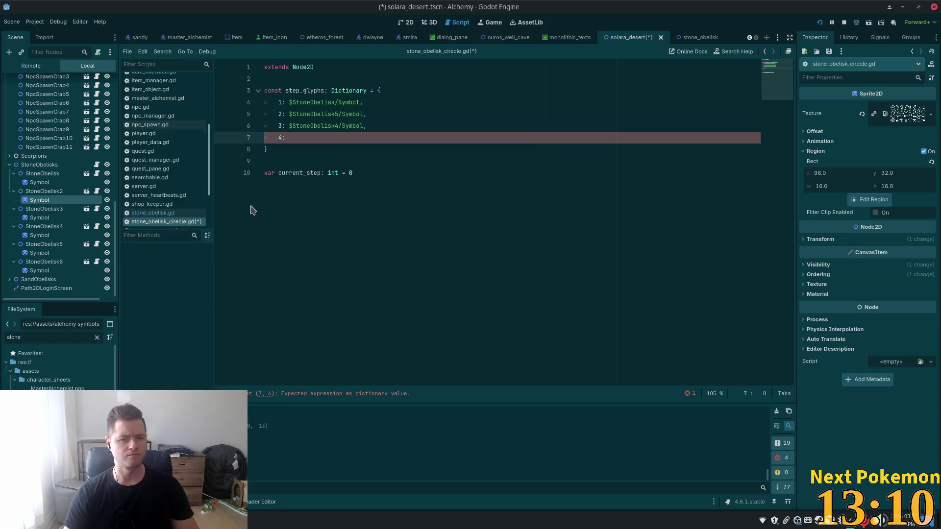
pyautogui.moveTo(35, 182); pyautogui.dragTo(300, 138)
pyautogui.write(',')
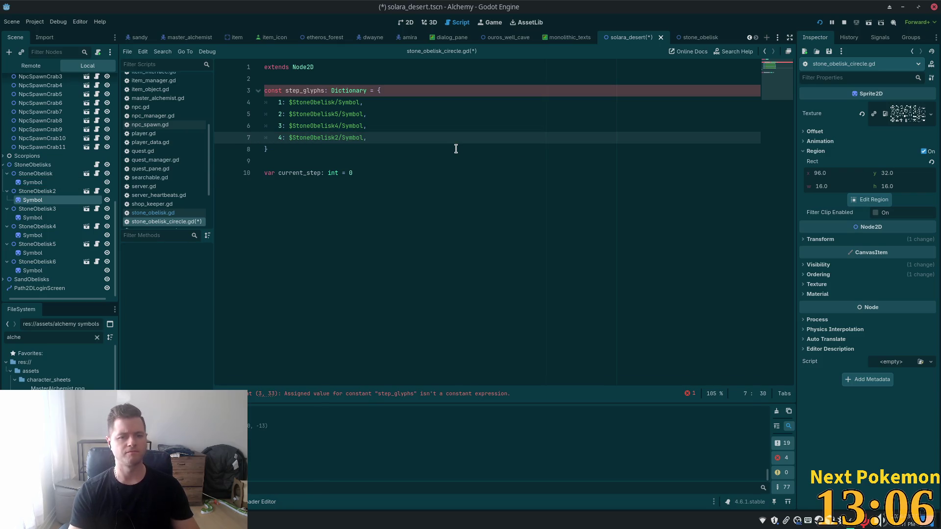
pyautogui.press('Return')
pyautogui.write('5:')
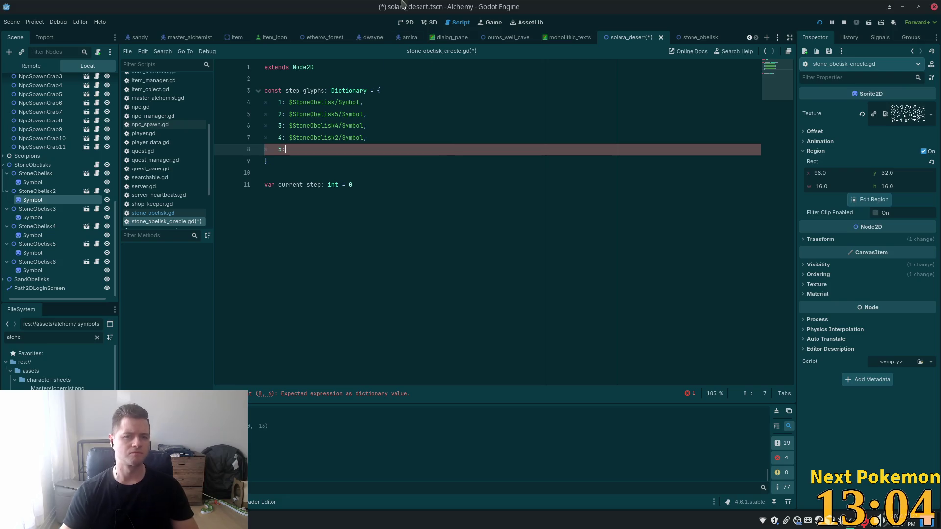
# Step: Recheck the Symbol glyphs of StoneObelisk4, 5, 6, 2 and 3 before returning to the script
pyautogui.click(408, 23)
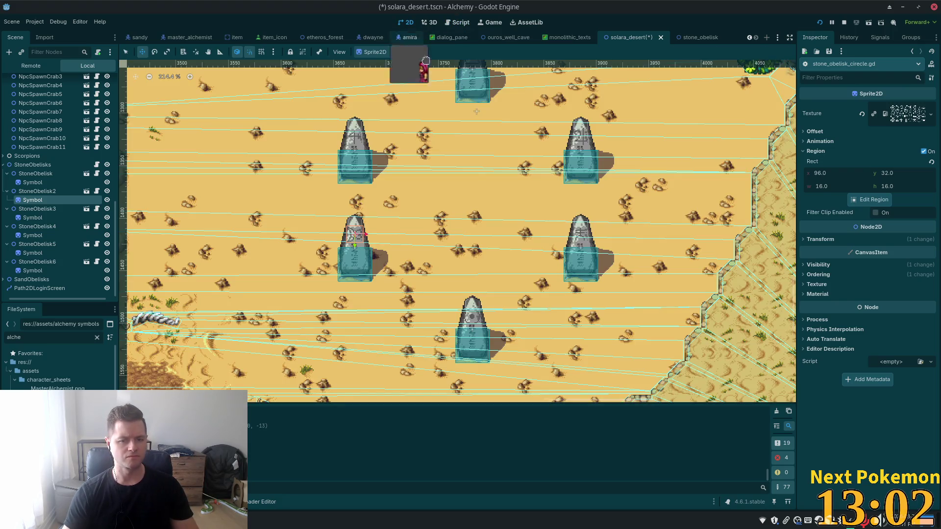
pyautogui.click(35, 236)
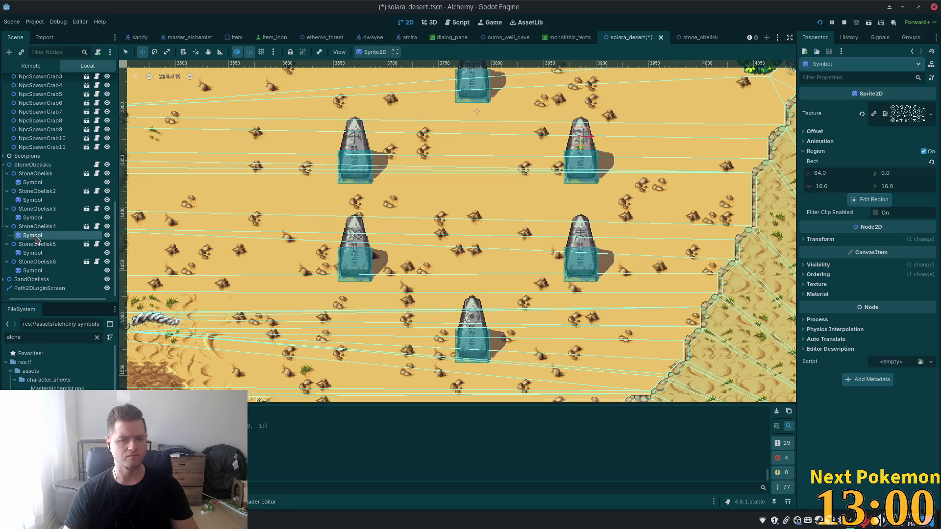
pyautogui.click(32, 253)
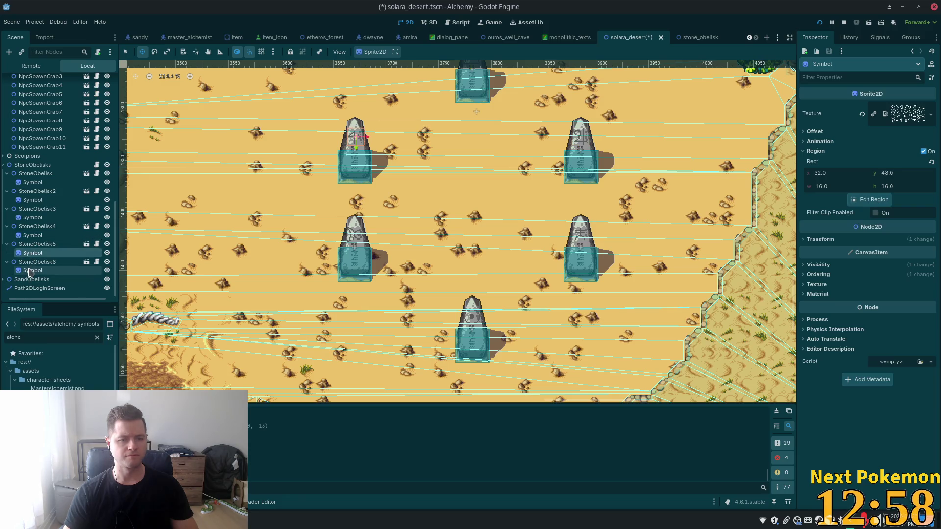
pyautogui.click(33, 270)
pyautogui.click(32, 200)
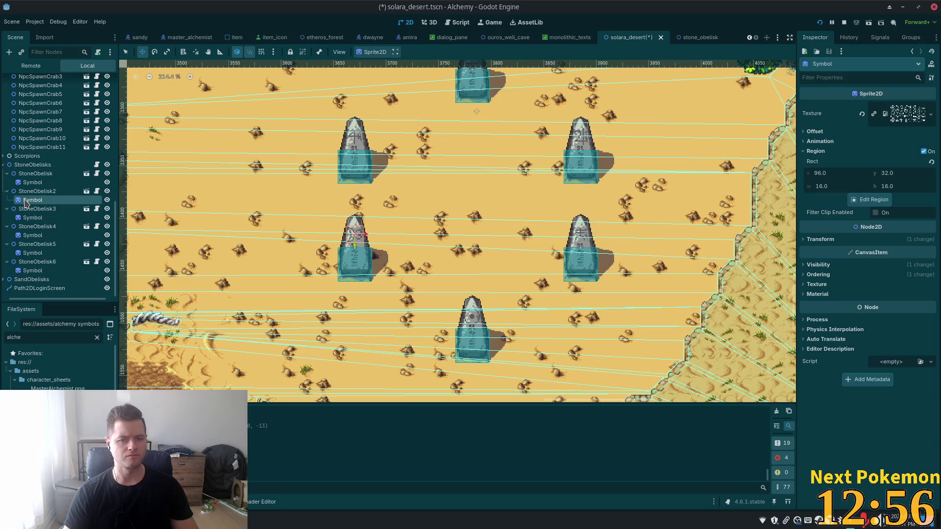
pyautogui.click(34, 218)
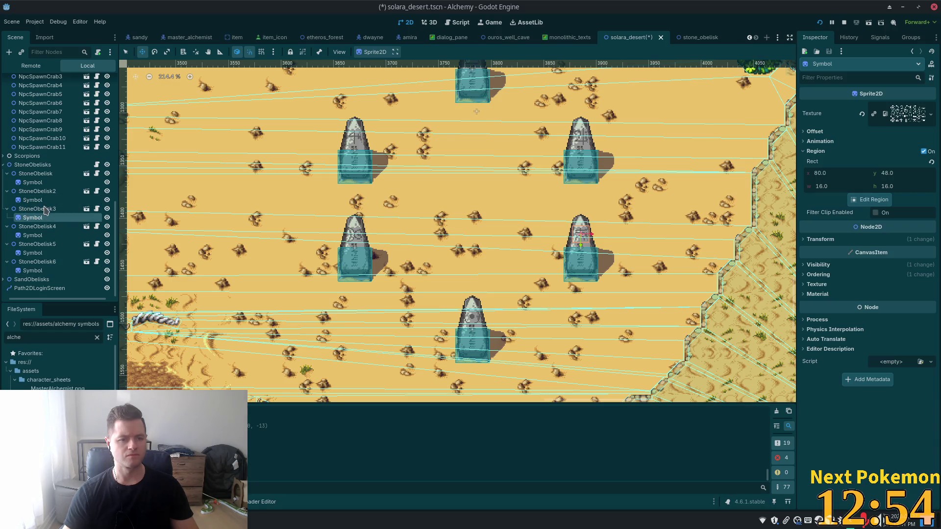
pyautogui.click(97, 164)
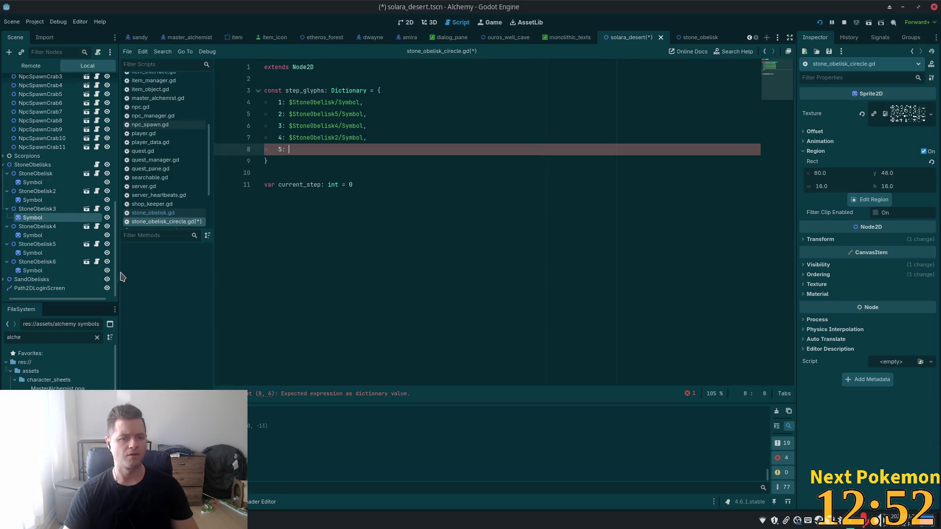
# Step: Map key 5 to $StoneObelisk3/Symbol and key 6 to $StoneObelisk6/Symbol
pyautogui.moveTo(32, 217); pyautogui.dragTo(293, 150)
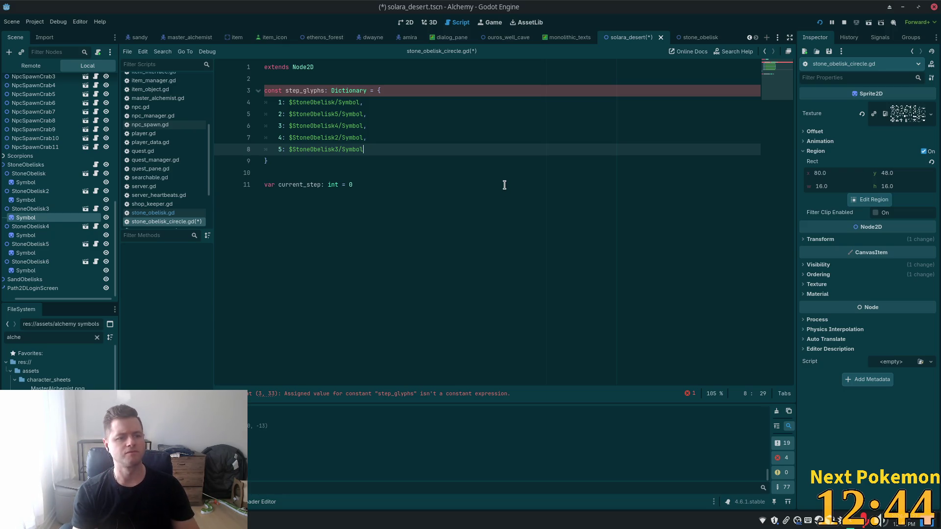
pyautogui.write(',')
pyautogui.press('Return')
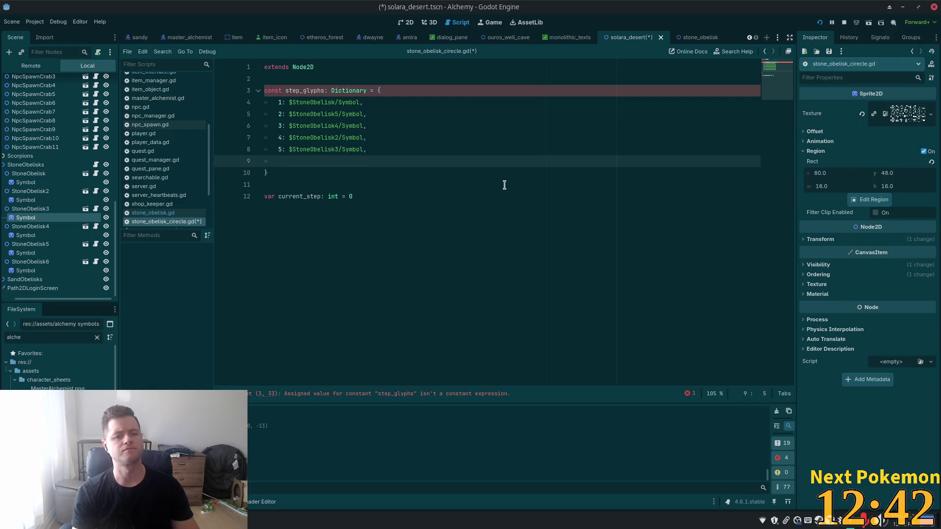
pyautogui.write('6:')
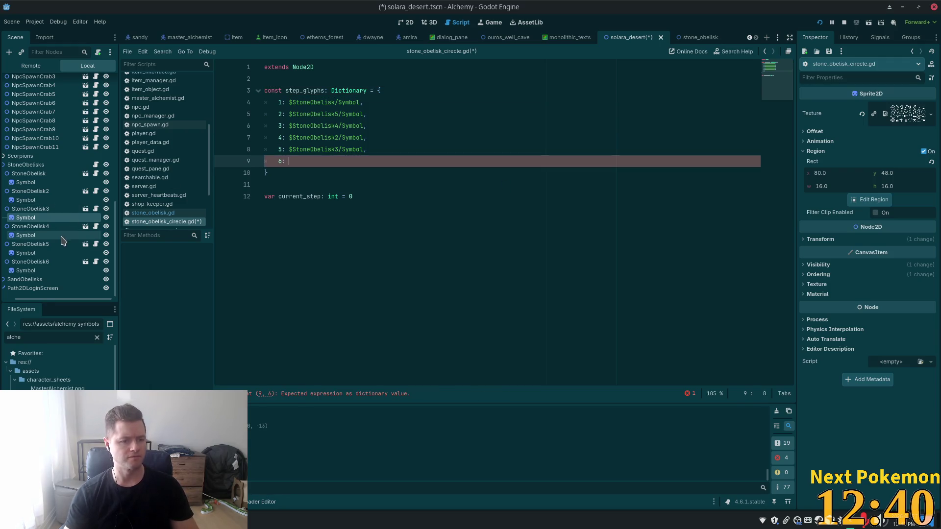
pyautogui.moveTo(25, 270)
pyautogui.mouseDown()
pyautogui.moveTo(49, 245)
pyautogui.moveTo(310, 163)
pyautogui.mouseUp()
# Step: Review the obelisks in the 2D scene, return to the script, and adjust the window and dock
pyautogui.click(402, 22)
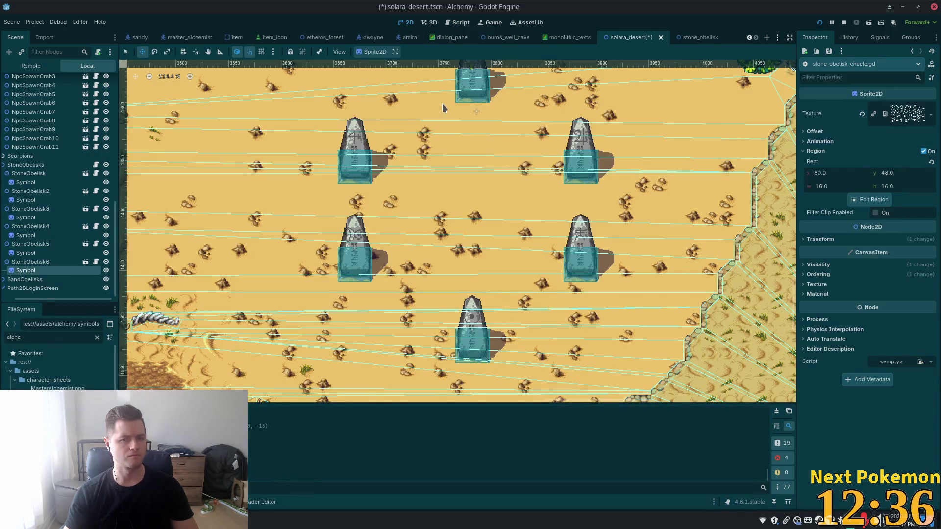
pyautogui.scroll(2, 443, 108)
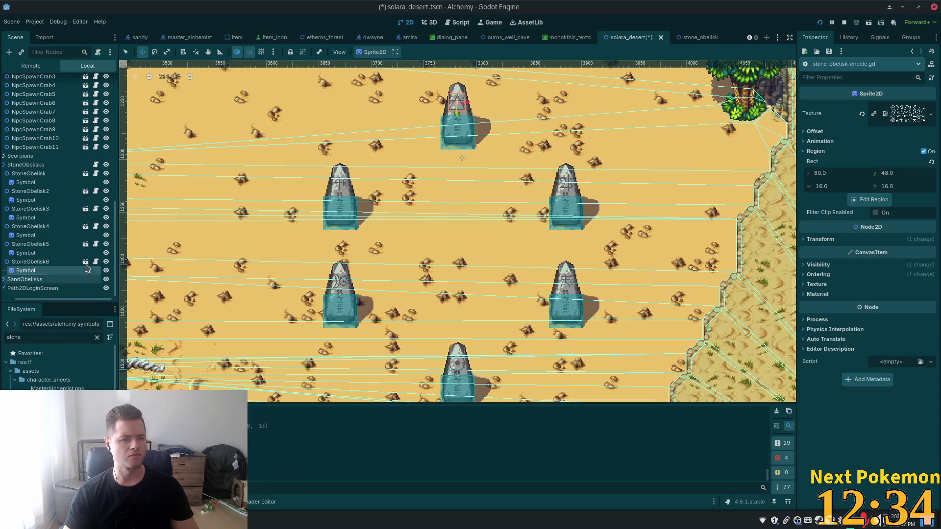
pyautogui.click(96, 165)
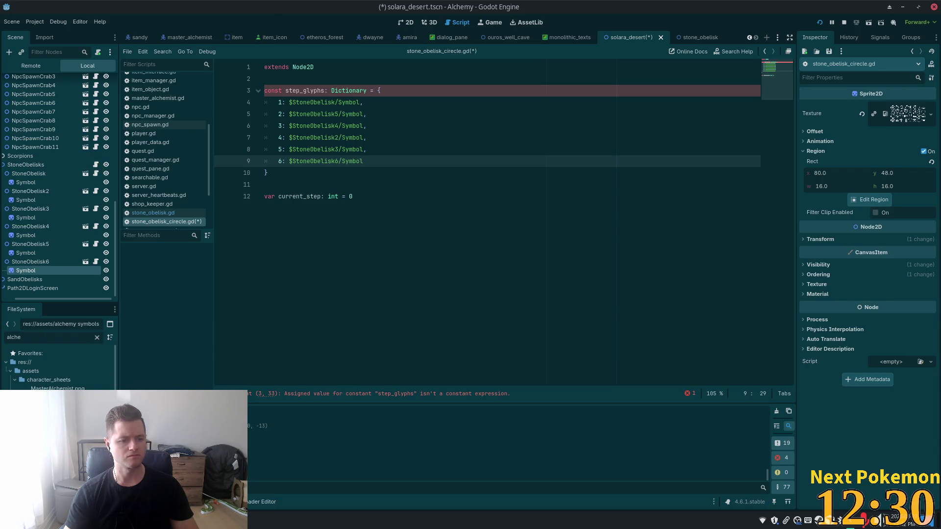
pyautogui.moveTo(240, 7)
pyautogui.mouseDown()
pyautogui.moveTo(272, 22)
pyautogui.moveTo(269, 1)
pyautogui.mouseUp()
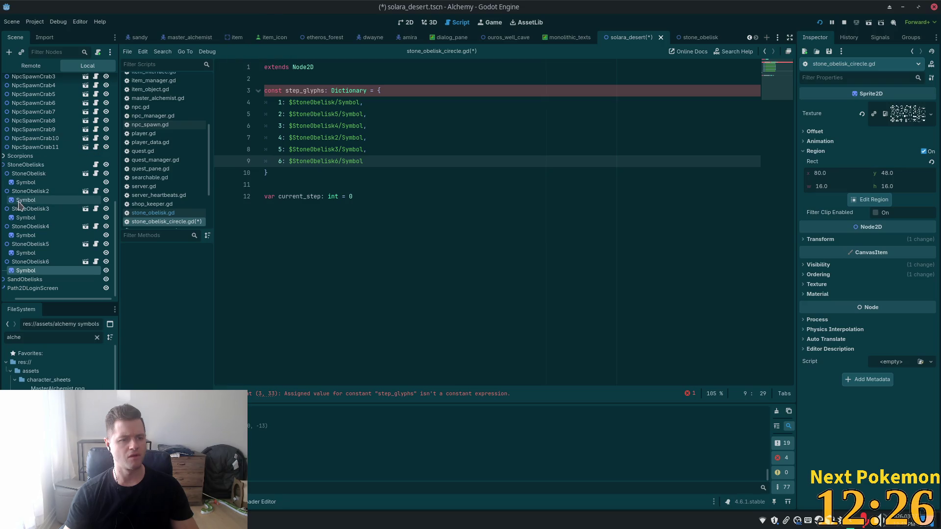
pyautogui.moveTo(54, 299); pyautogui.dragTo(41, 299)
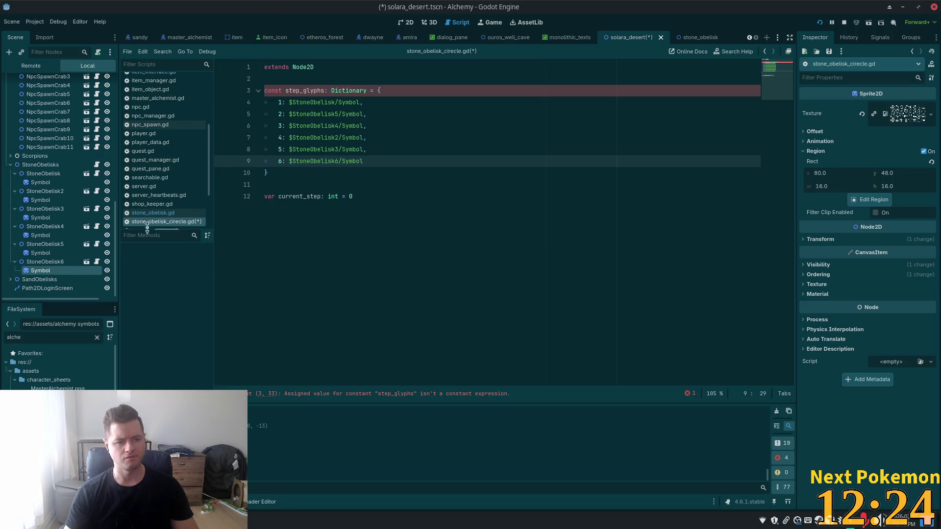
# Step: Widen the Scene dock, review the step_glyphs lines, and save with Ctrl+S
pyautogui.moveTo(117, 228); pyautogui.dragTo(136, 228)
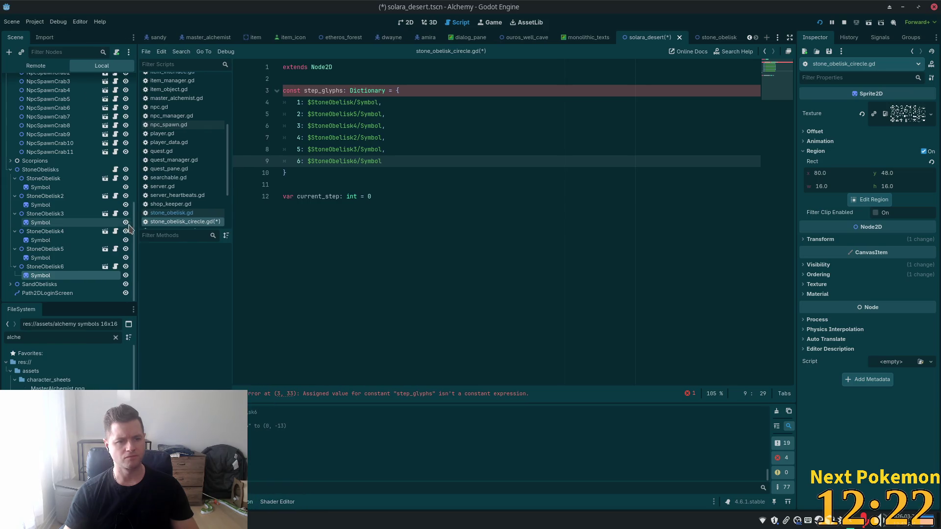
pyautogui.click(336, 137)
pyautogui.click(406, 162)
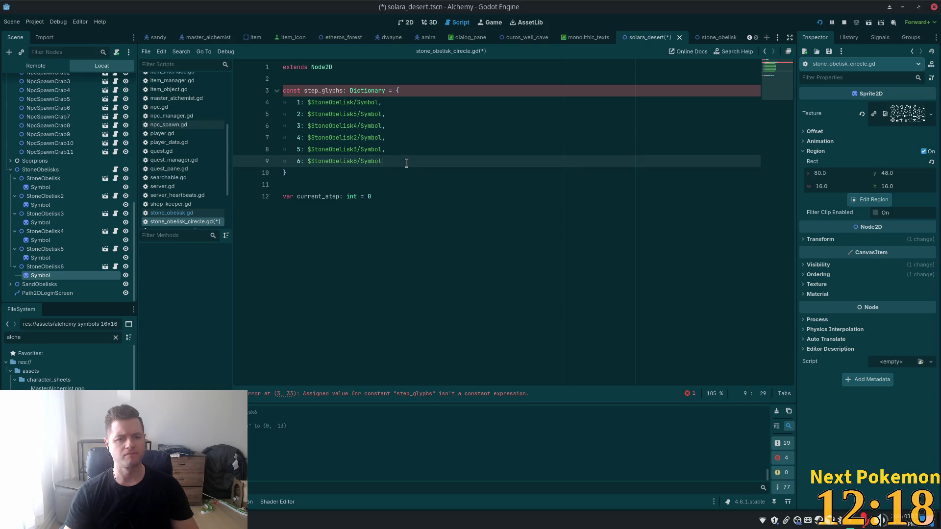
pyautogui.click(315, 91)
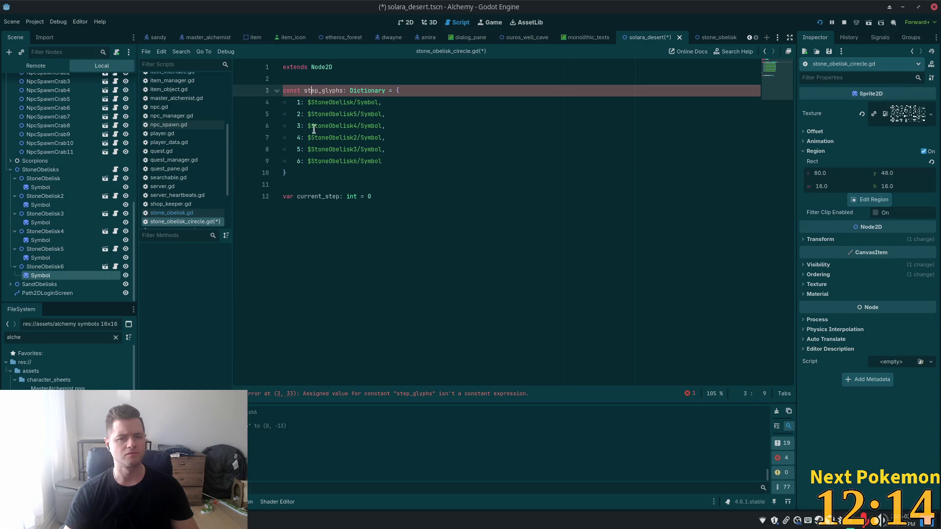
pyautogui.hotkey('ctrl', 's')
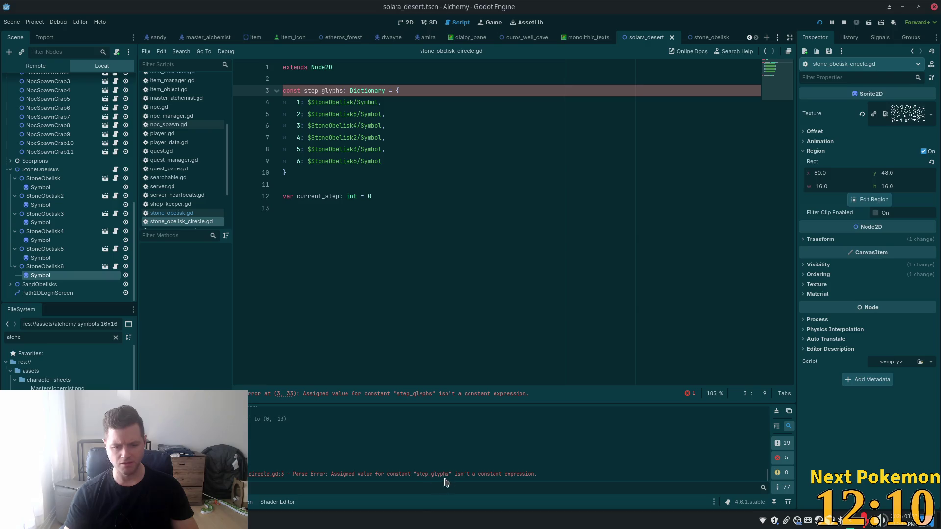
# Step: Change step_glyphs from const to var and delete the blank line 11 before current_step
pyautogui.doubleClick(291, 91)
pyautogui.write('var')
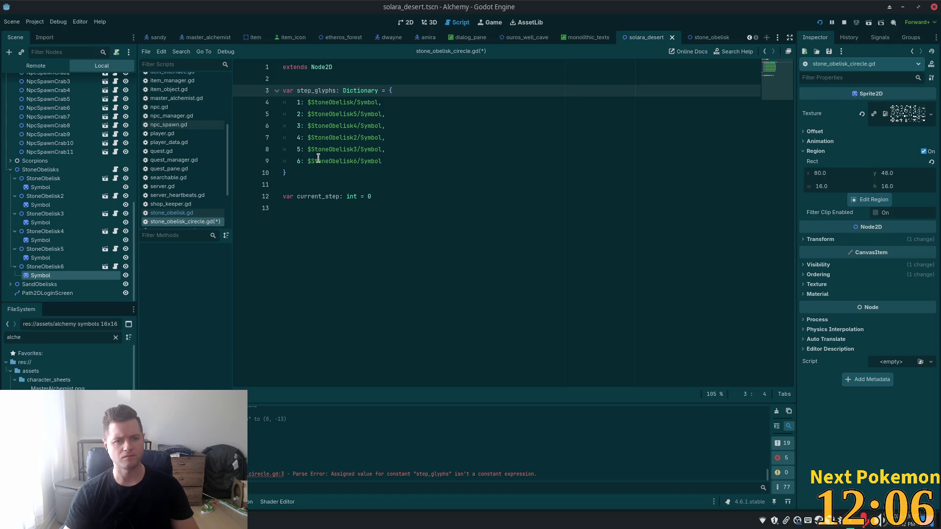
pyautogui.click(318, 158)
pyautogui.click(290, 187)
pyautogui.press('BackSpace')
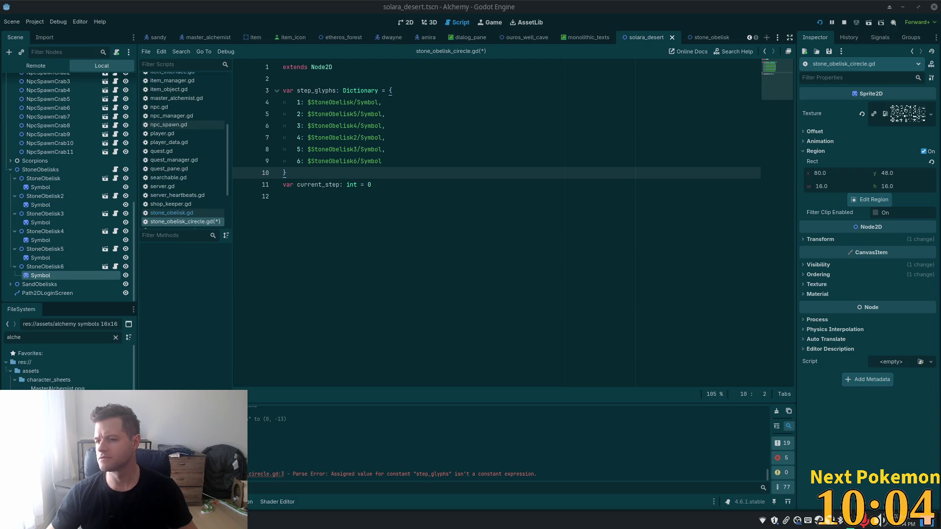
# Step: Save stone_obelisk_circle.gd ending right after current_step, removing the extra trailing blank line
pyautogui.click(367, 162)
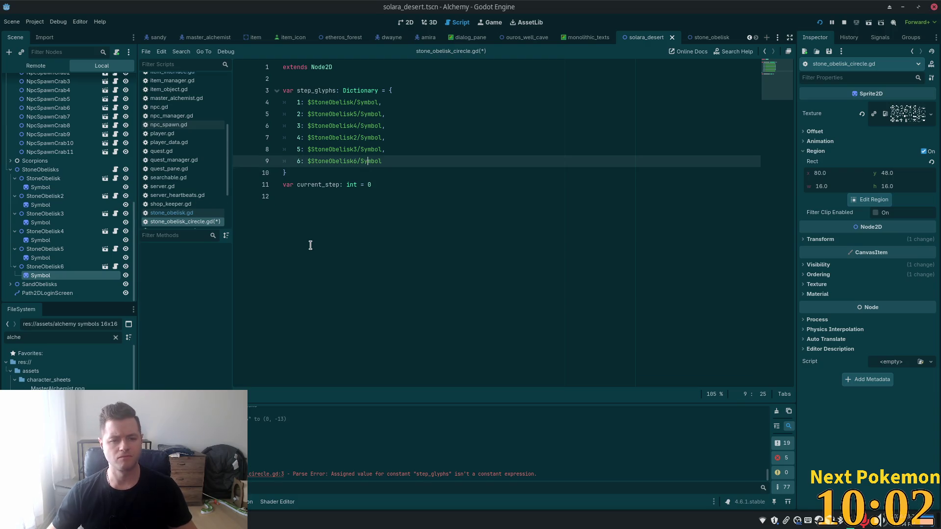
pyautogui.click(310, 245)
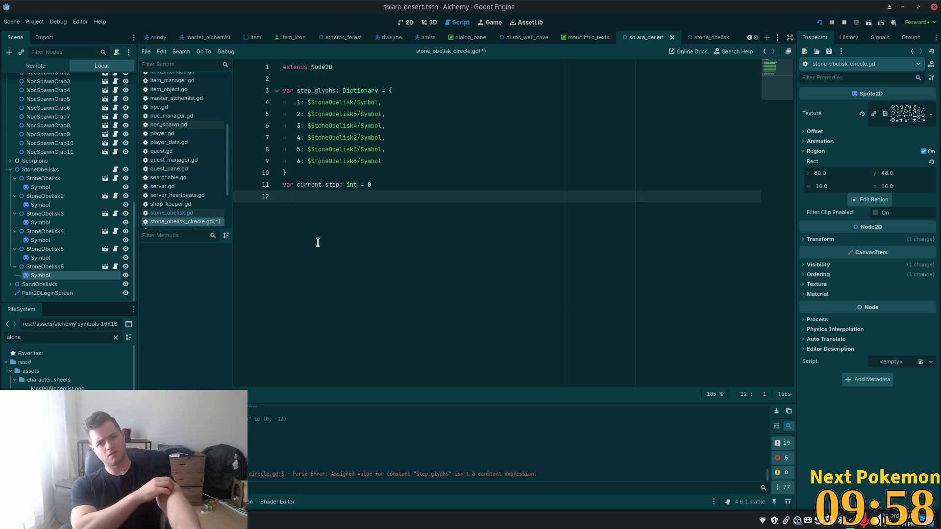
pyautogui.hotkey('ctrl', 's')
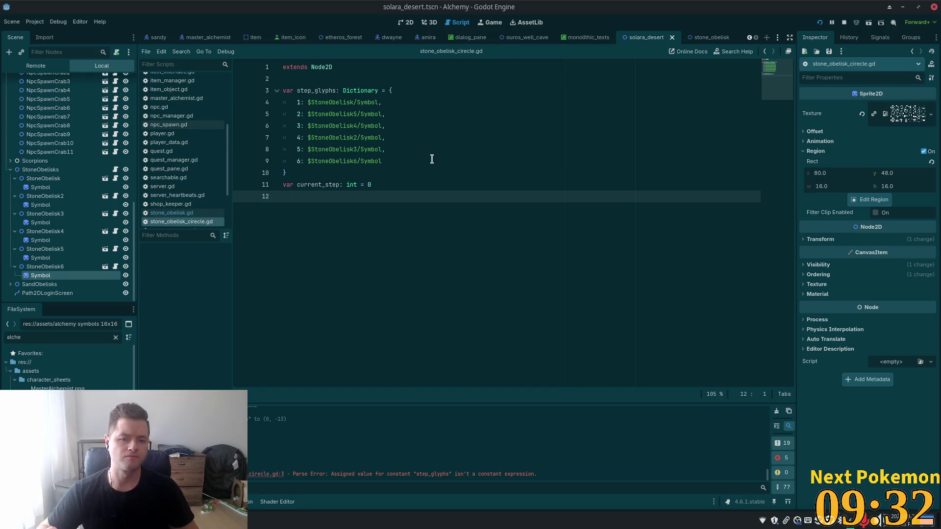
pyautogui.press('Return')
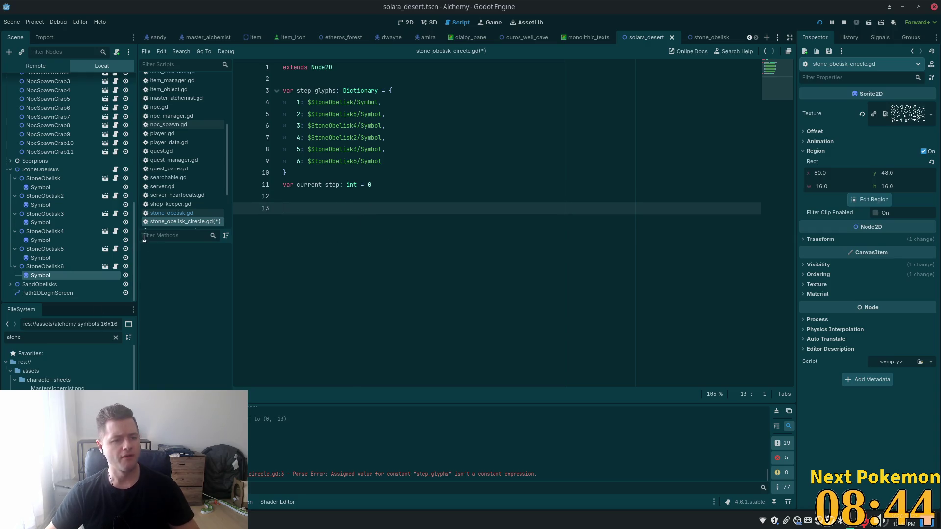
pyautogui.hotkey('ctrl', 's')
pyautogui.click(338, 174)
pyautogui.click(352, 197)
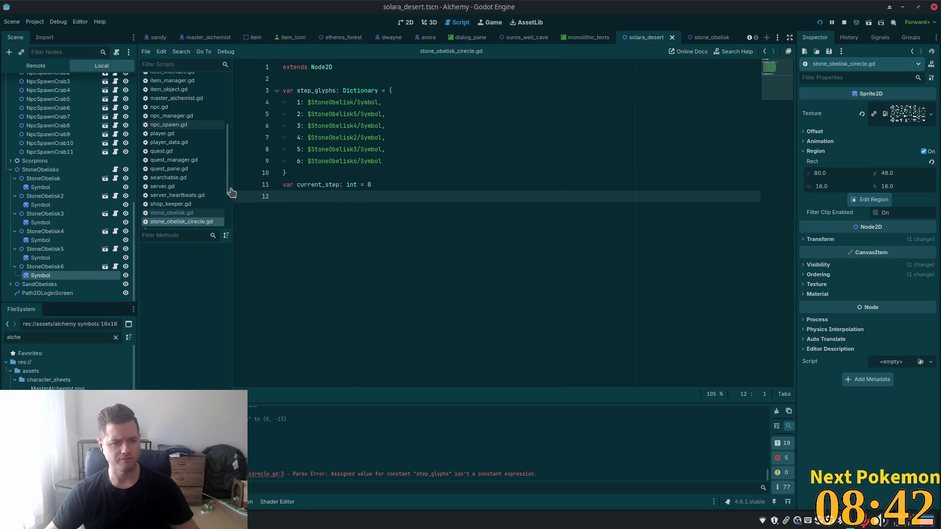
pyautogui.click(54, 178)
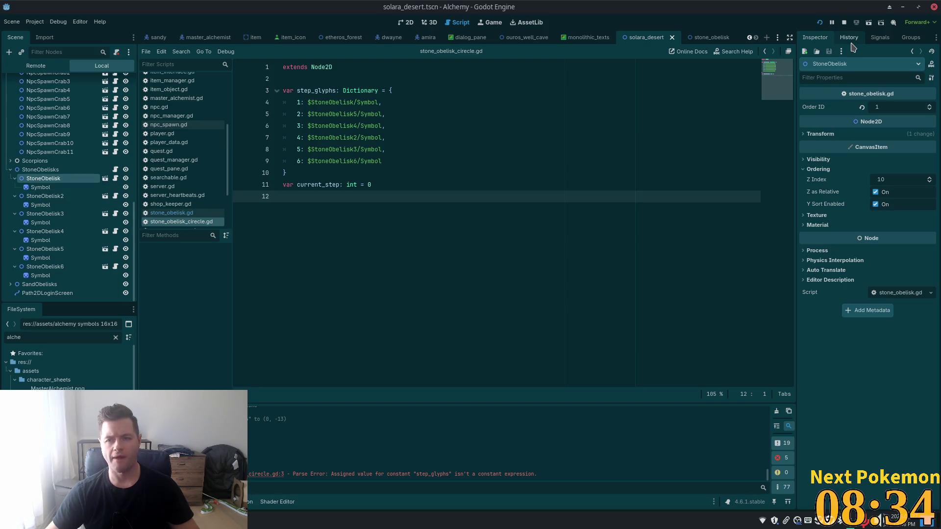
# Step: Open the StoneObelisk scene and inspect its StaticBody2D and collision shape, then reselect the root
pyautogui.click(106, 179)
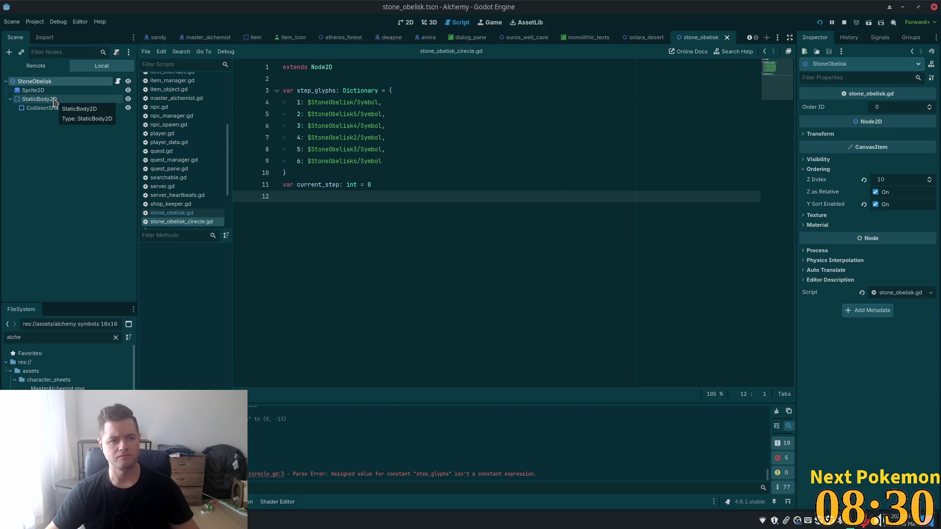
pyautogui.click(10, 100)
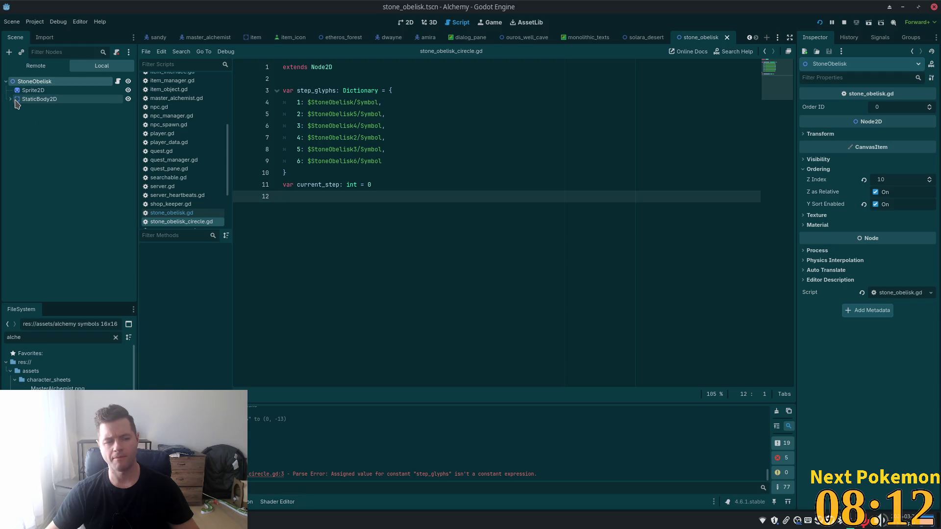
pyautogui.click(12, 99)
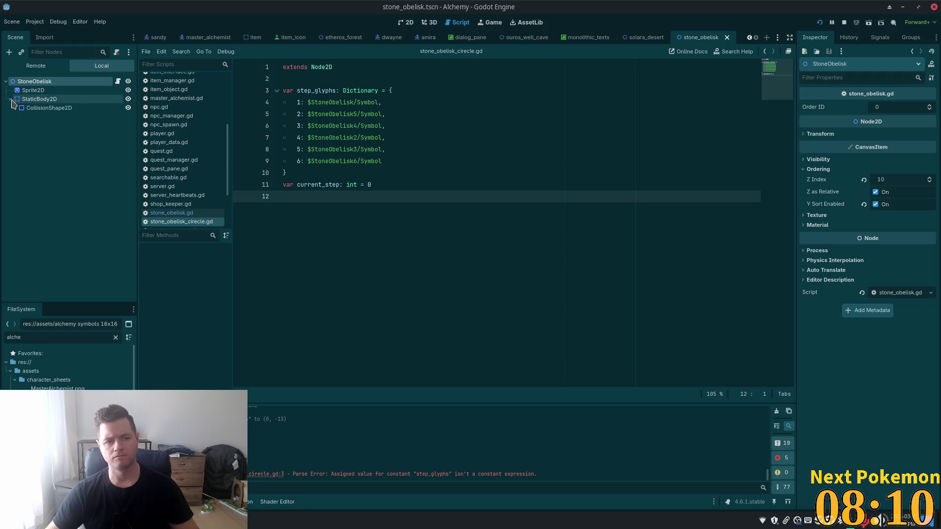
pyautogui.click(24, 98)
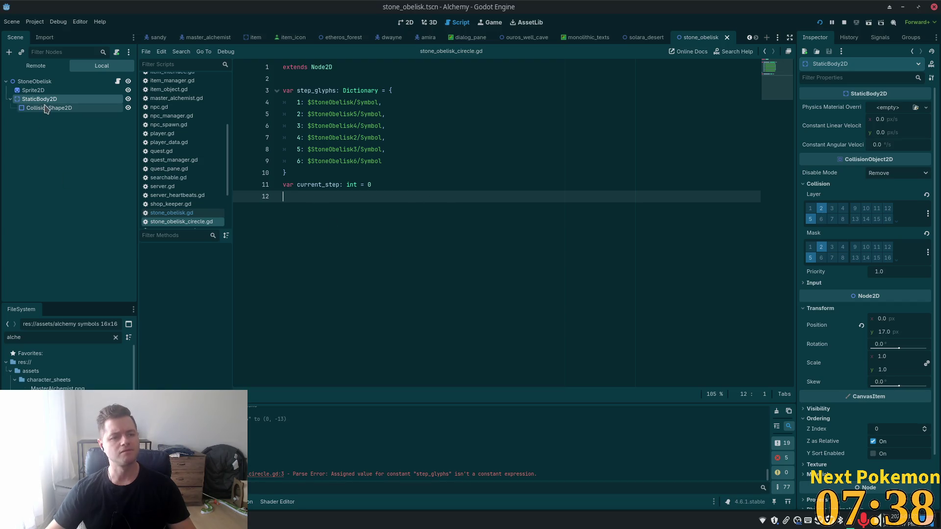
pyautogui.click(41, 83)
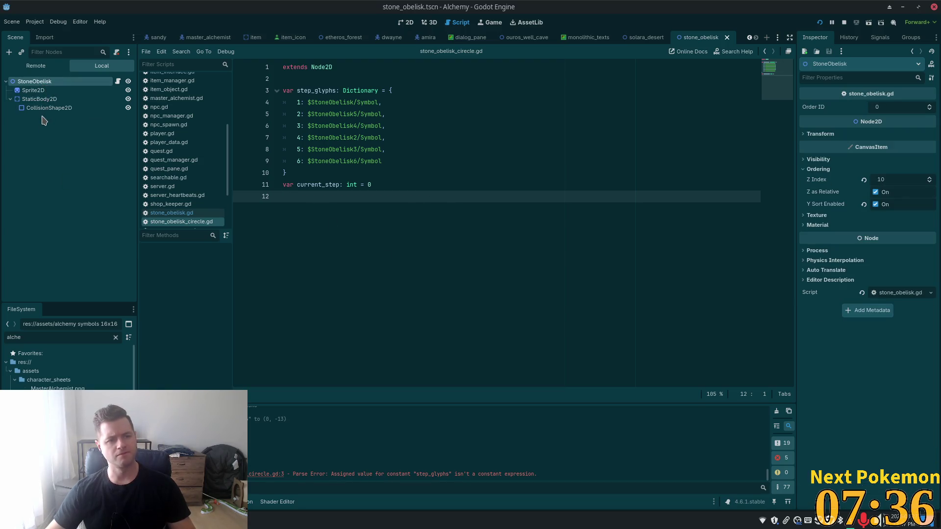
# Step: Add an Area2D child under StoneObelisk and rename it Area2DClick
pyautogui.hotkey('ctrl', 'a')
pyautogui.write('area')
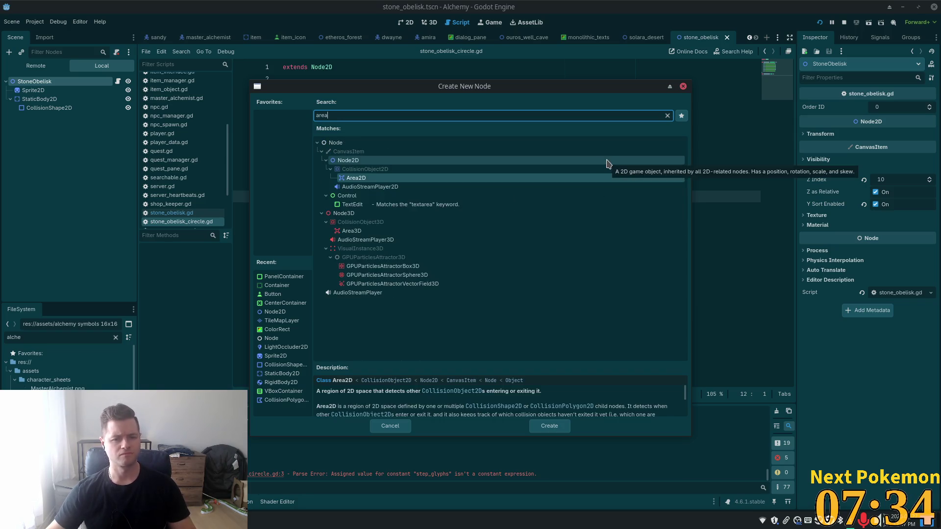
pyautogui.doubleClick(362, 178)
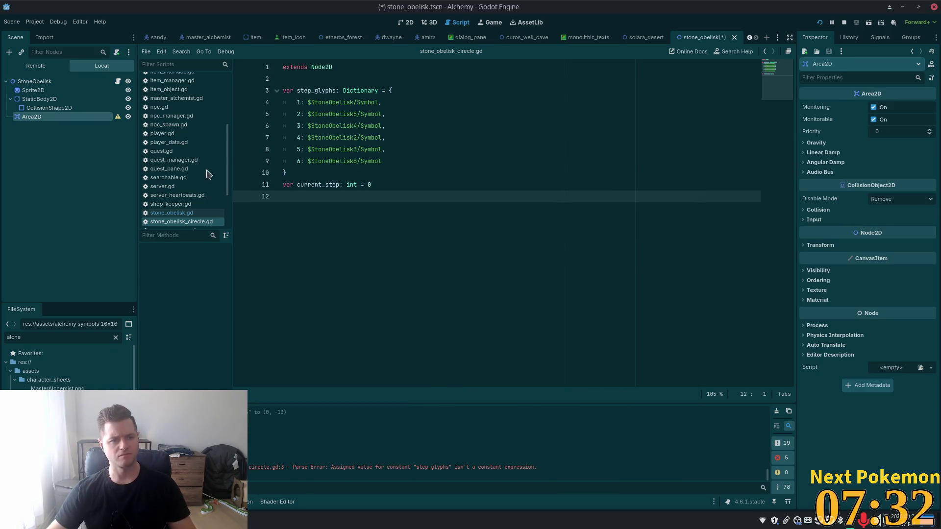
pyautogui.doubleClick(59, 117)
pyautogui.click(59, 117)
pyautogui.write('Click')
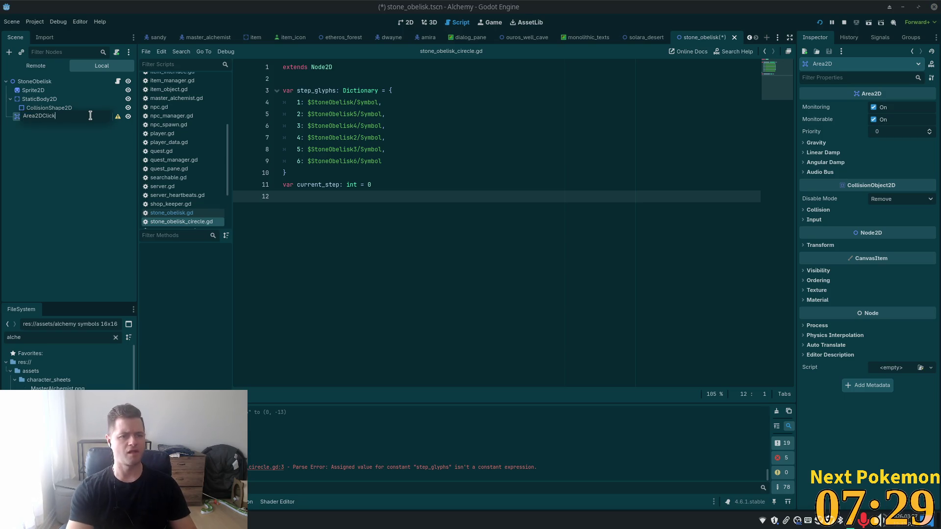
pyautogui.press('Return')
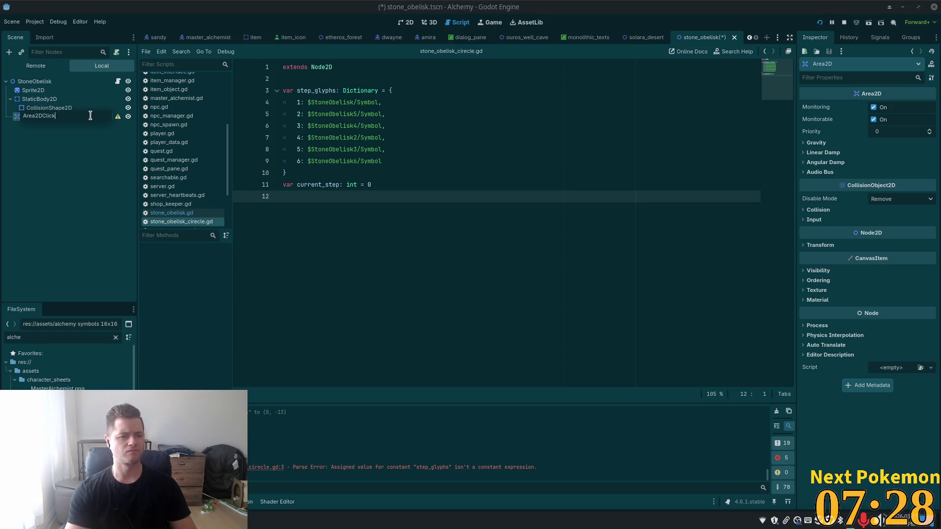
pyautogui.press('Return')
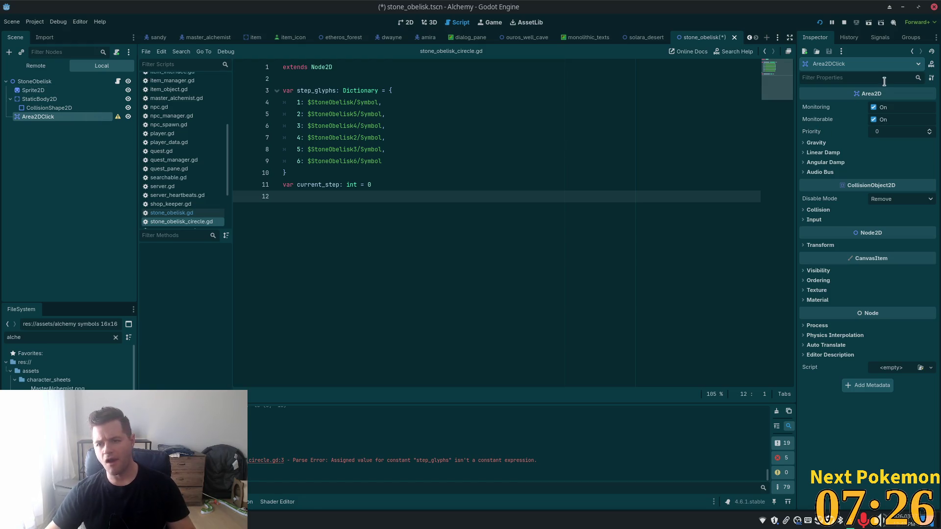
# Step: Dismiss the extra Create New Node dialog and return to the obelisk in the 2D view
pyautogui.hotkey('ctrl', 'a')
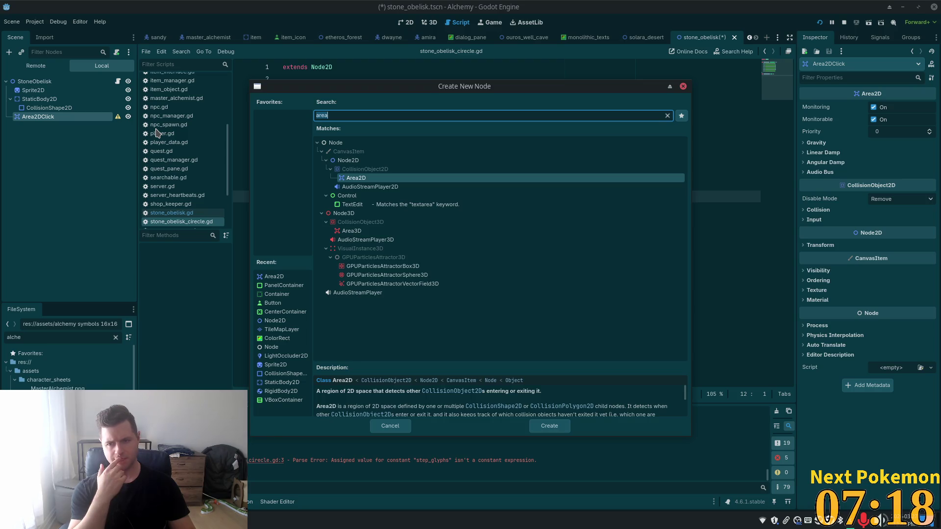
pyautogui.click(682, 87)
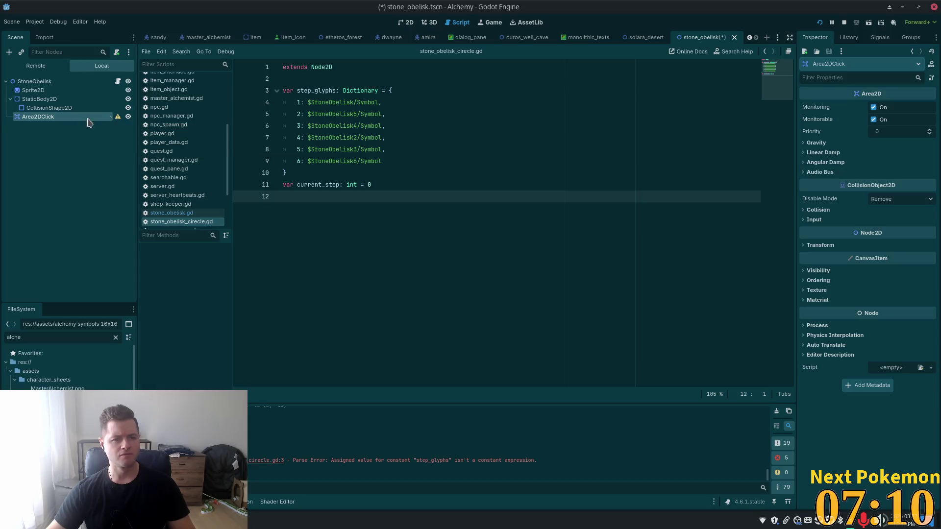
pyautogui.click(407, 22)
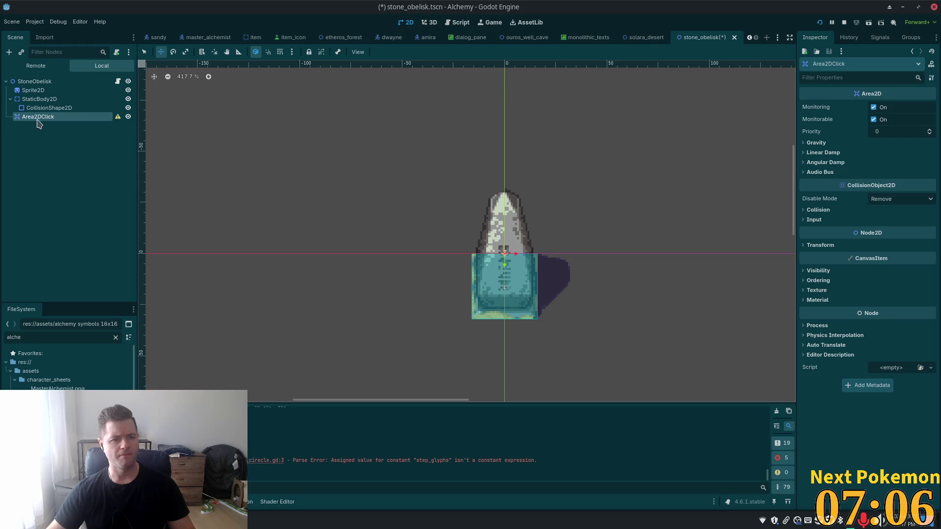
# Step: Add a CollisionShape2D with a RectangleShape2D under Area2DClick
pyautogui.click(40, 108)
pyautogui.click(38, 116)
pyautogui.hotkey('ctrl', 'a')
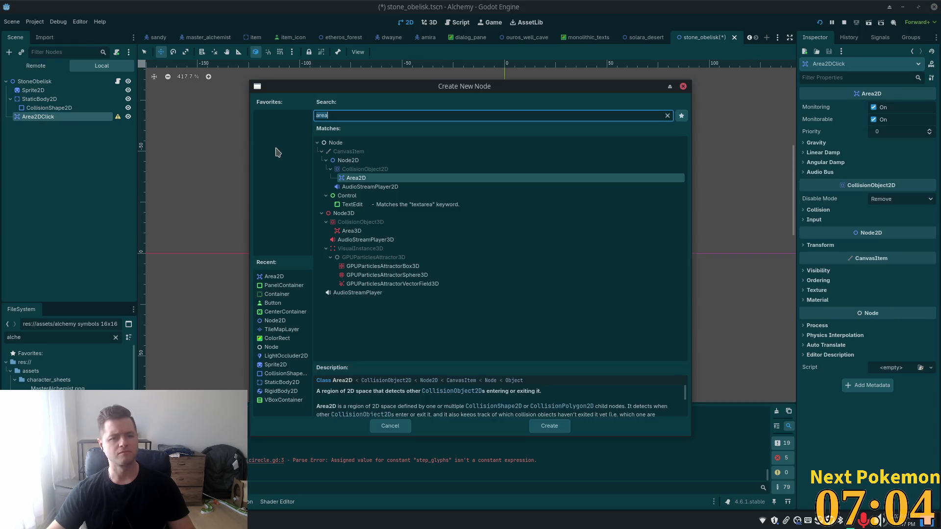
pyautogui.write('coll')
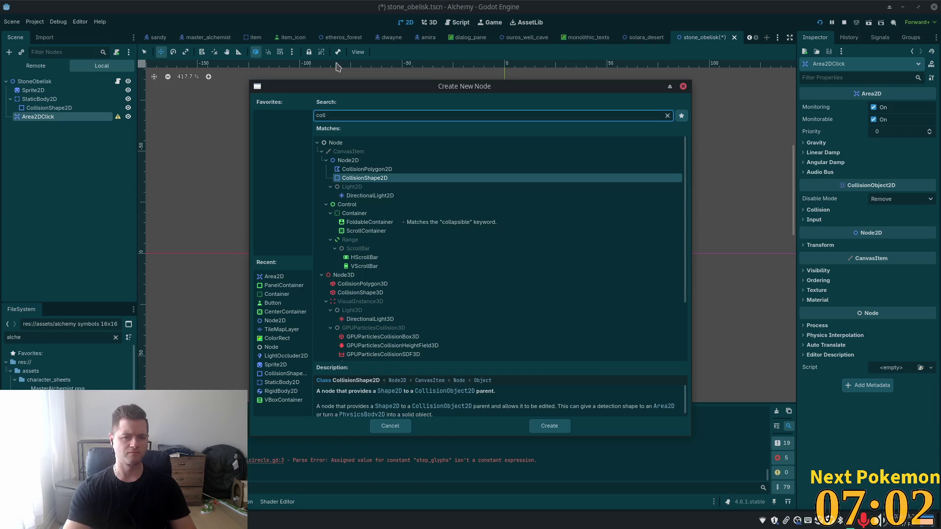
pyautogui.doubleClick(368, 180)
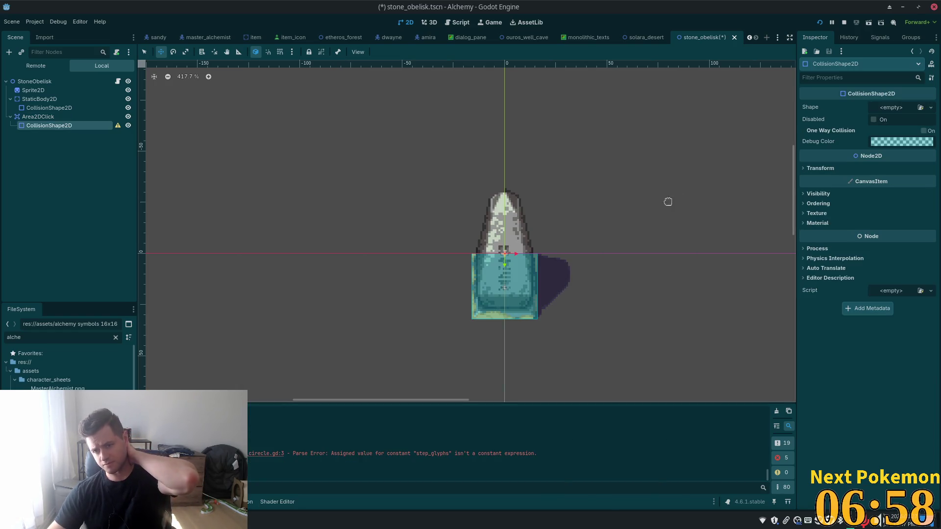
pyautogui.click(931, 108)
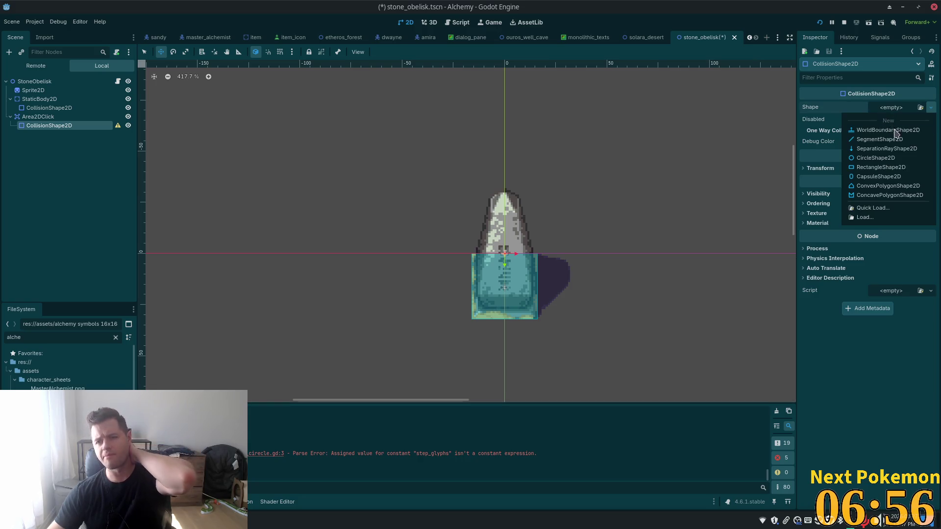
pyautogui.click(866, 168)
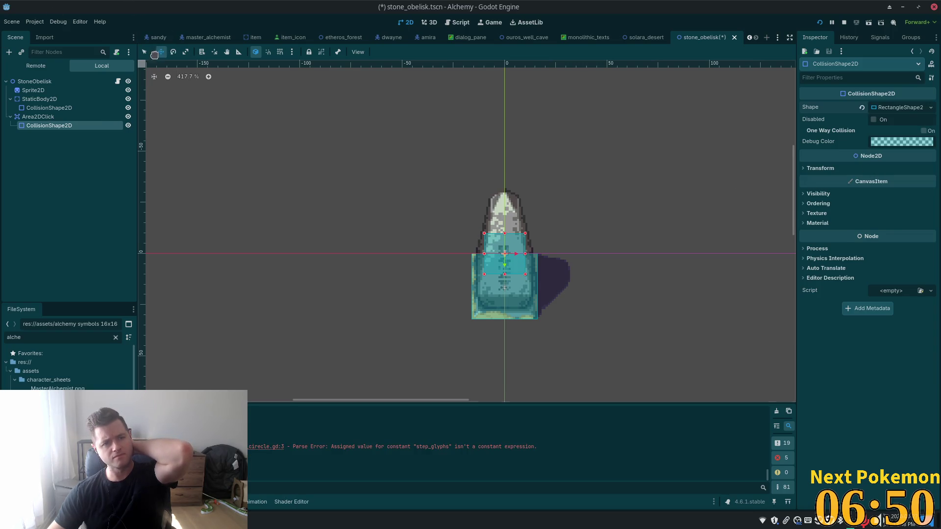
# Step: Resize the rectangle to cover the obelisk from spire tip to base
pyautogui.click(145, 52)
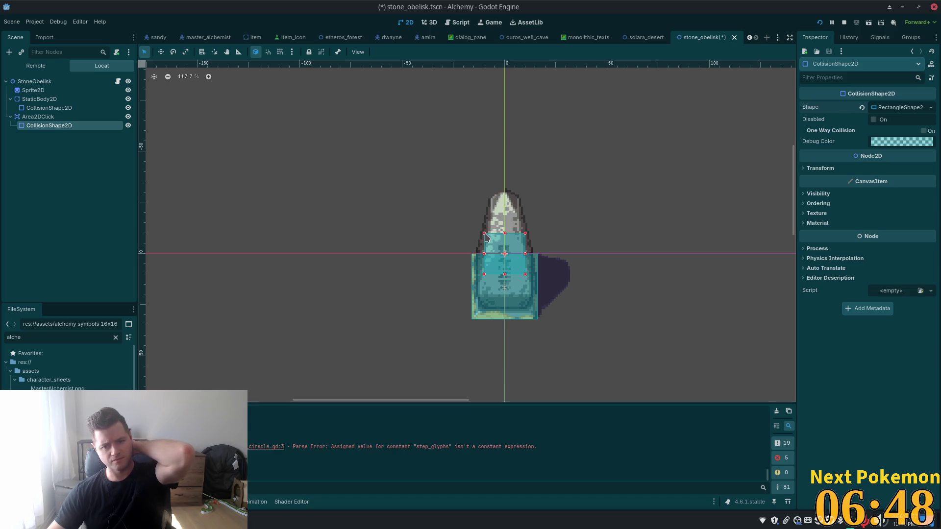
pyautogui.moveTo(484, 234)
pyautogui.mouseDown()
pyautogui.moveTo(477, 194)
pyautogui.moveTo(501, 189)
pyautogui.mouseUp()
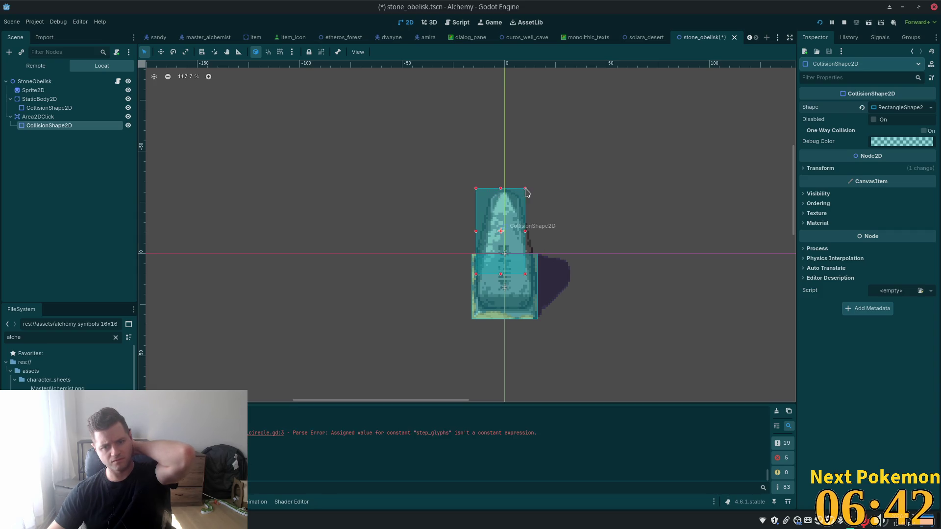
pyautogui.moveTo(525, 232); pyautogui.dragTo(537, 237)
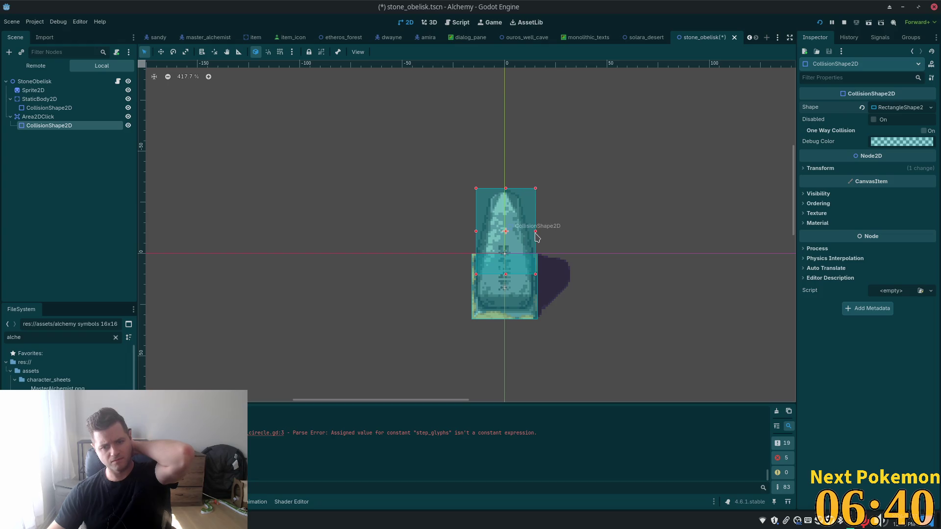
pyautogui.moveTo(506, 275); pyautogui.dragTo(511, 312)
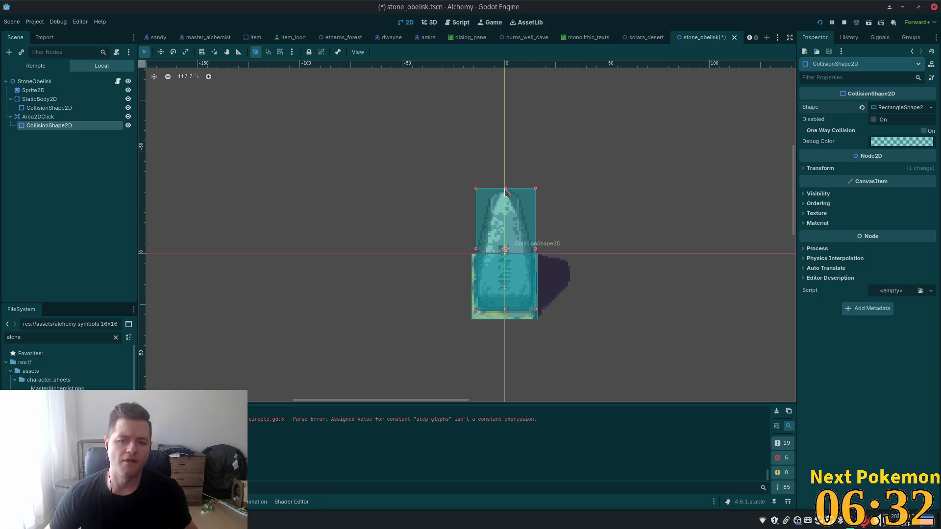
pyautogui.moveTo(506, 189); pyautogui.dragTo(506, 192)
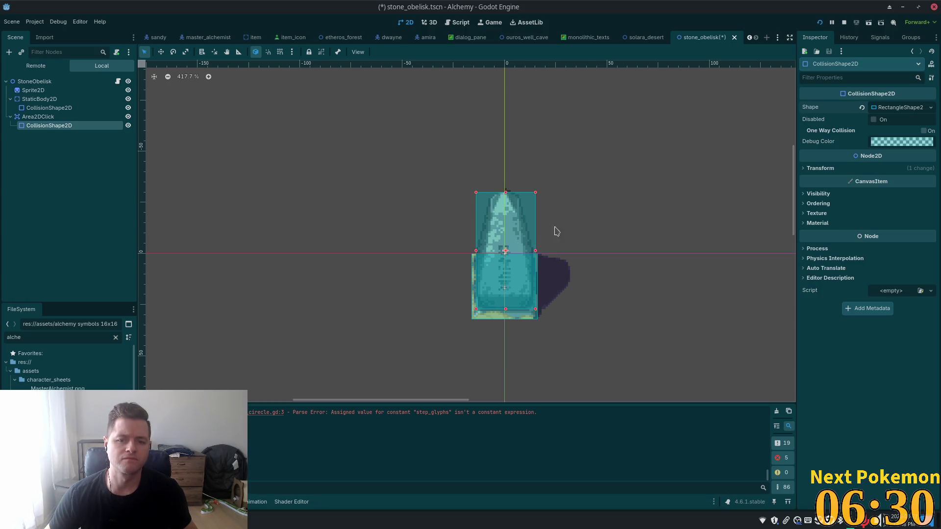
# Step: Save stone_obelisk.tscn and check Area2DClick's Input pickable settings in the Inspector
pyautogui.click(47, 117)
pyautogui.hotkey('ctrl', 's')
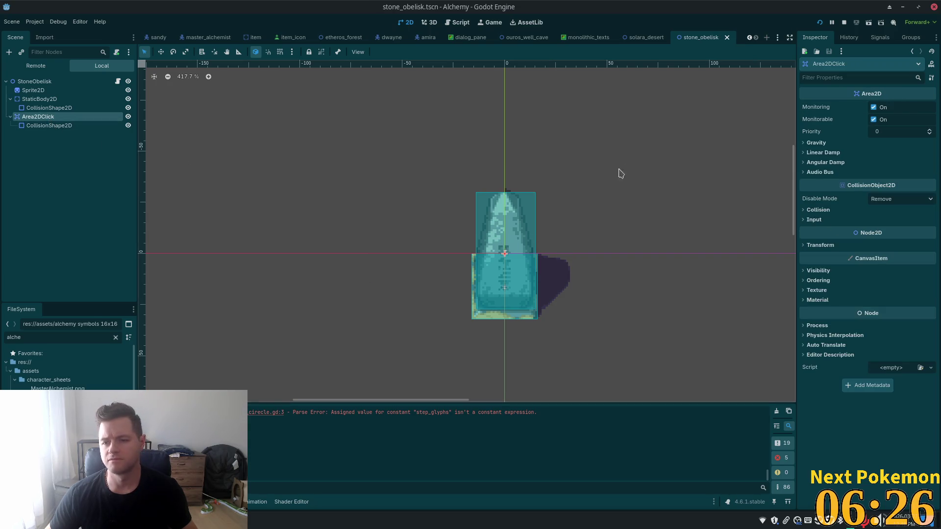
pyautogui.click(832, 220)
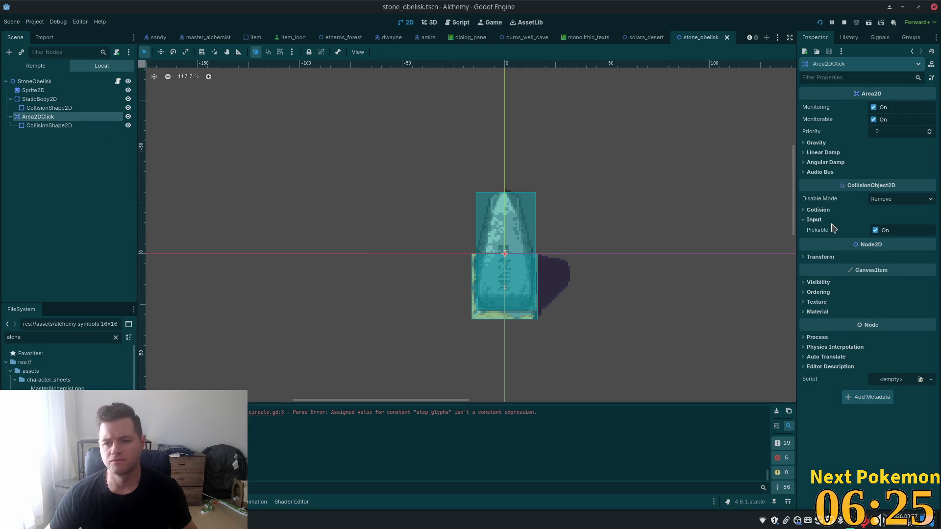
pyautogui.click(36, 144)
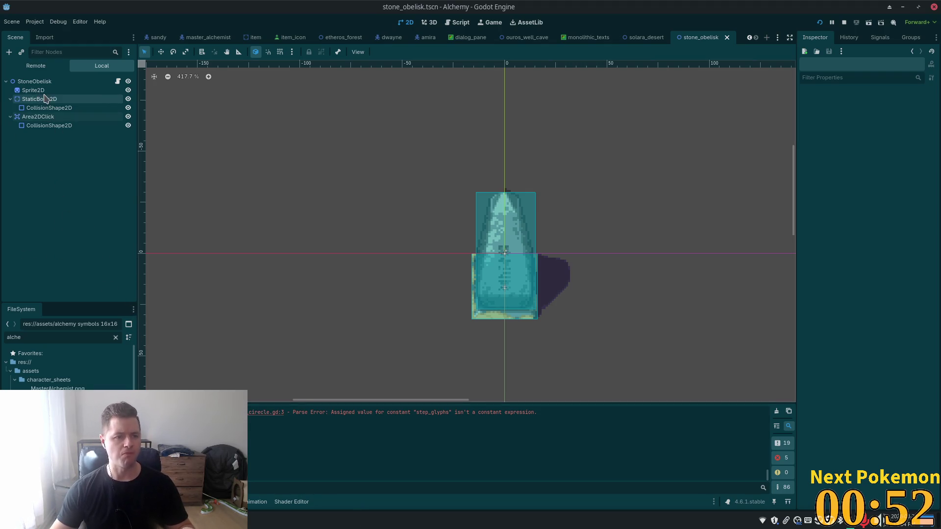
# Step: Switch to solara_desert and expand StoneObelisks to show the six obelisks and their Symbol nodes
pyautogui.click(34, 81)
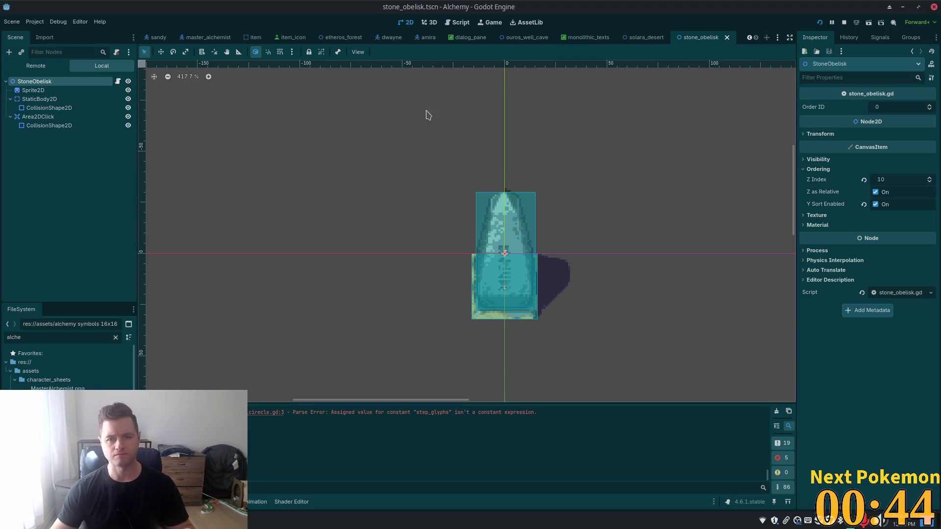
pyautogui.click(646, 37)
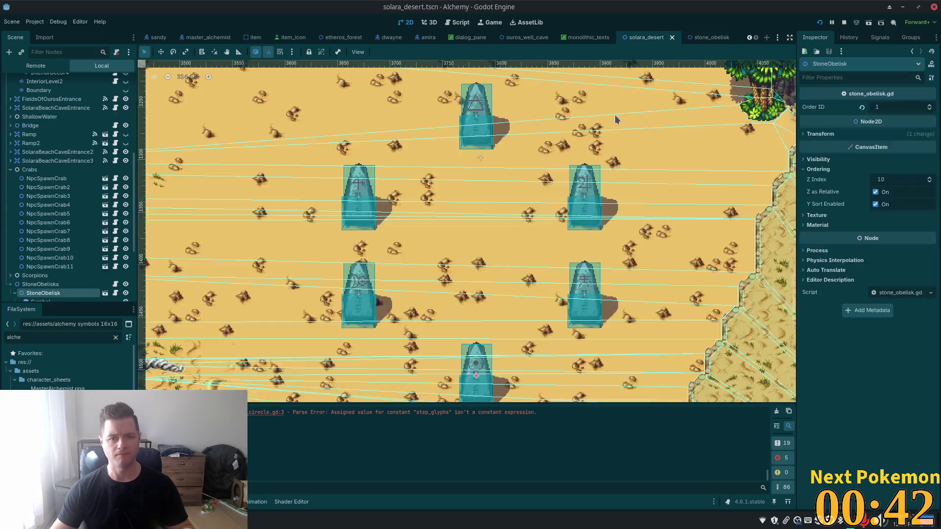
pyautogui.scroll(-2, 56, 212)
pyautogui.click(41, 227)
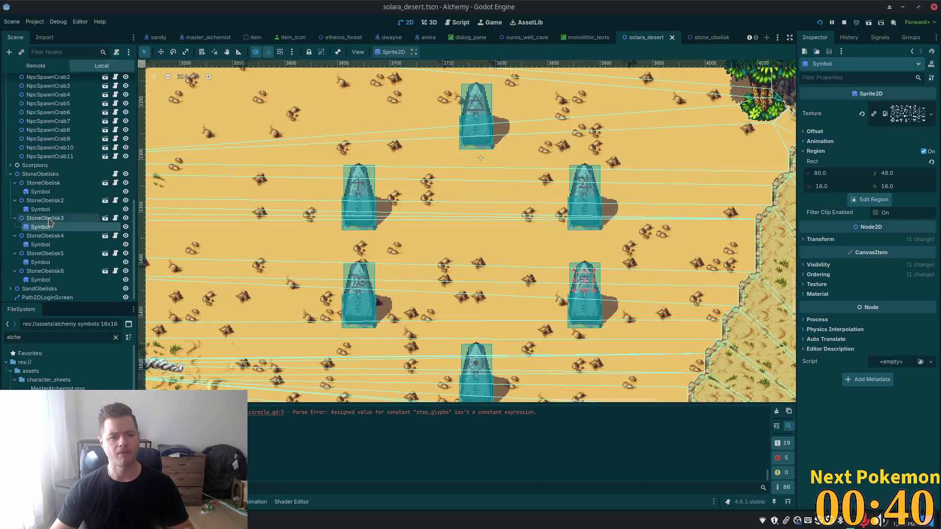
pyautogui.click(49, 184)
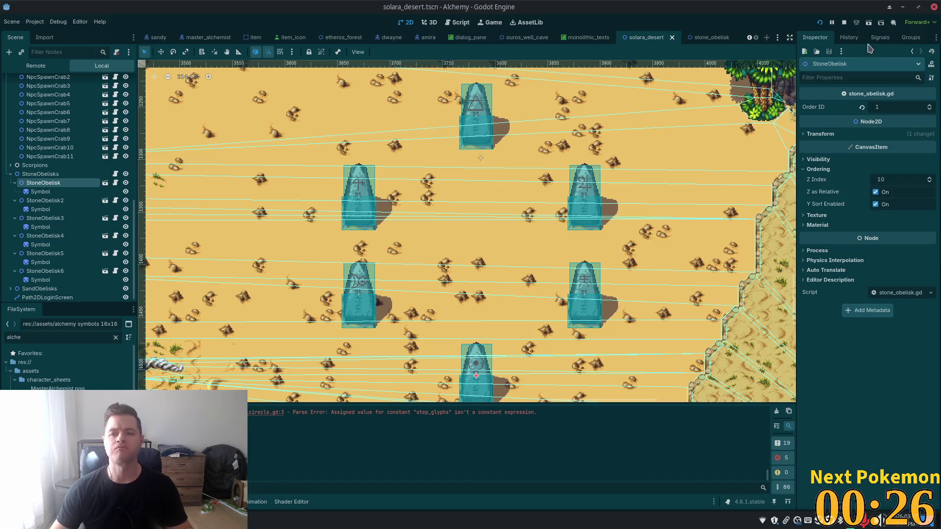
# Step: View the first StoneObelisk's signals, which list only CanvasItem, Node and Object signals
pyautogui.click(890, 39)
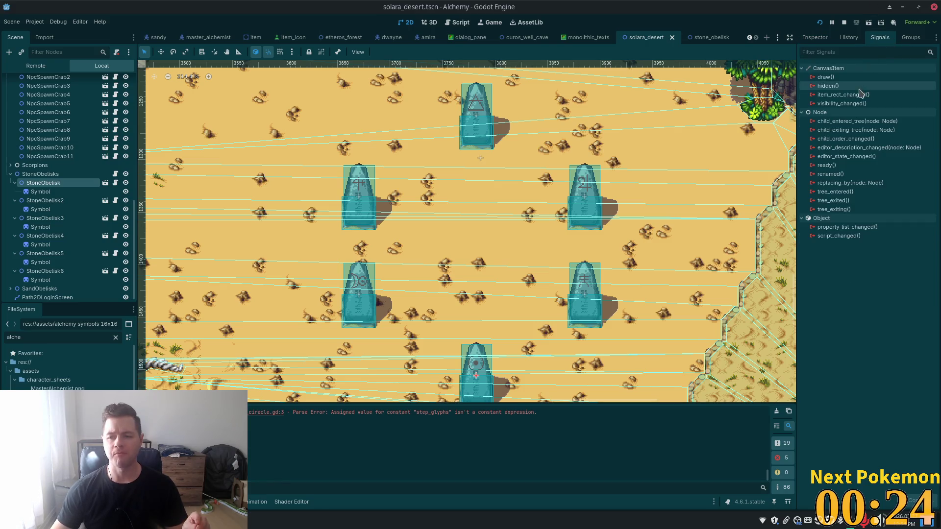
pyautogui.moveTo(860, 89)
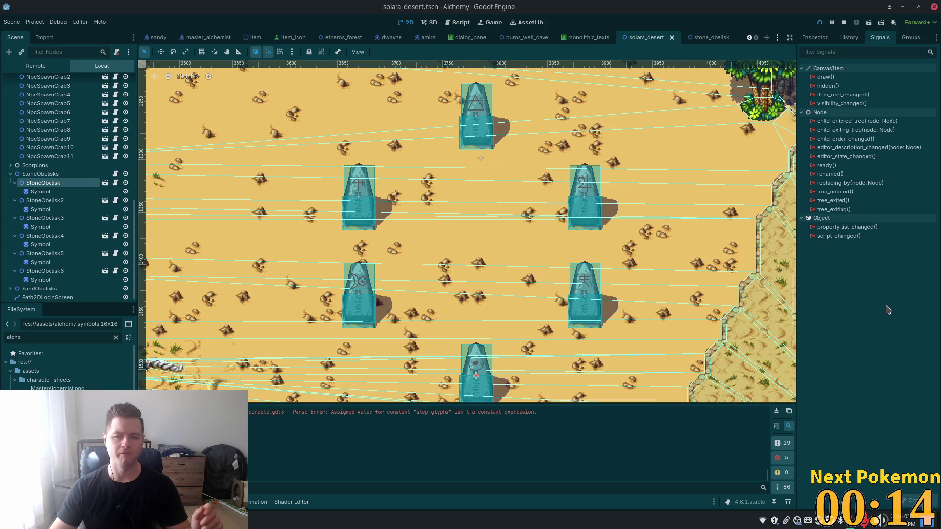
pyautogui.moveTo(856, 222)
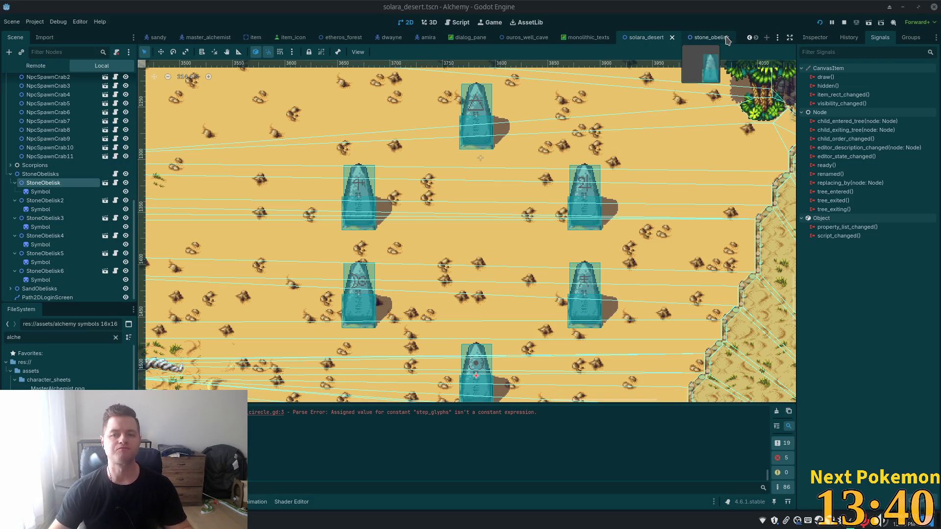
# Step: In stone_obelisk, inspect Area2DClick's signals including input_event, then select the StoneObelisk root
pyautogui.click(705, 38)
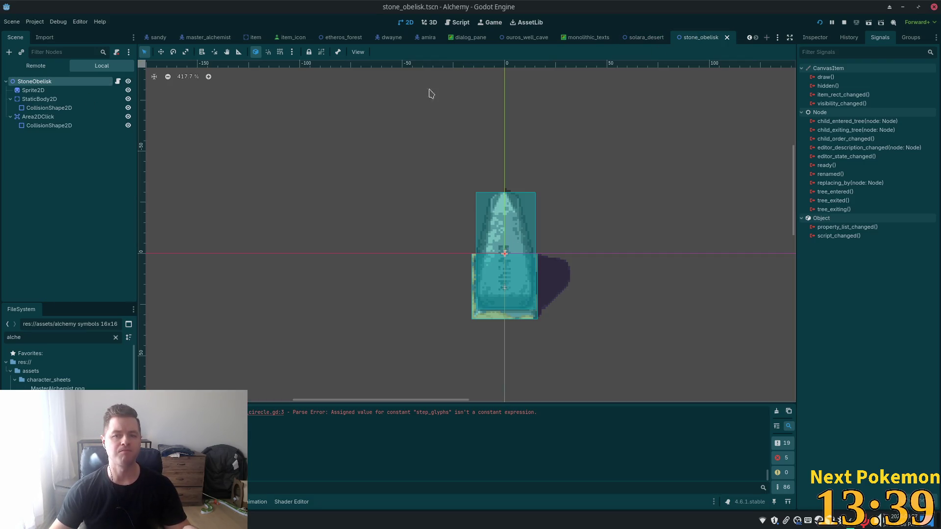
pyautogui.click(42, 118)
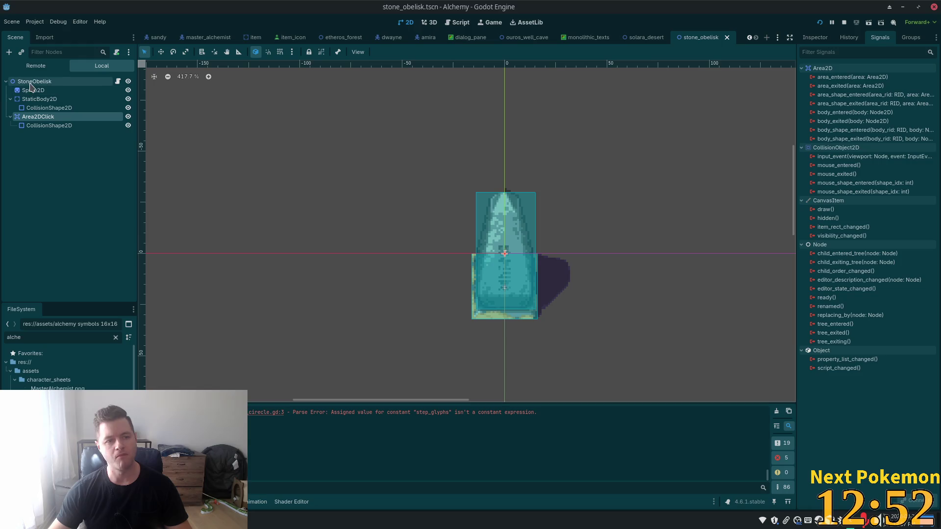
pyautogui.click(31, 83)
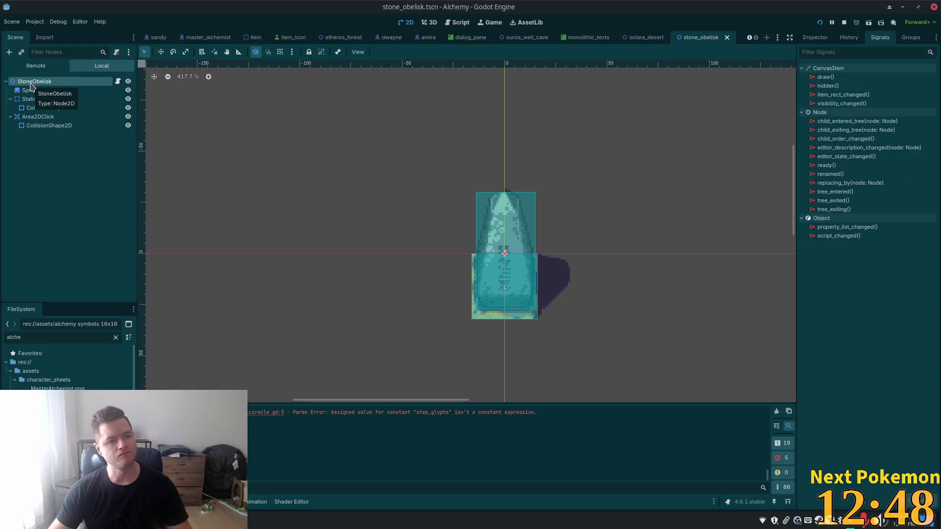
# Step: Change the StoneObelisk root node's type to Area2D
pyautogui.rightClick(31, 85)
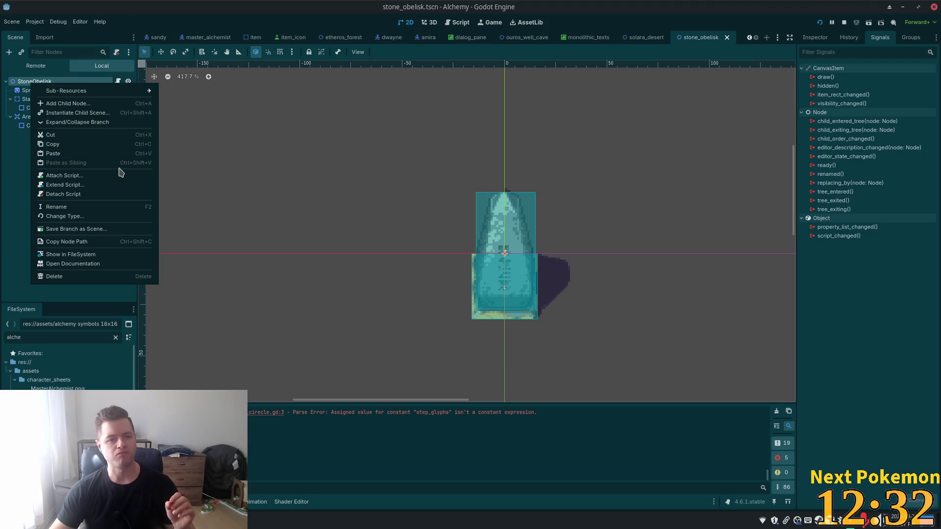
pyautogui.click(98, 217)
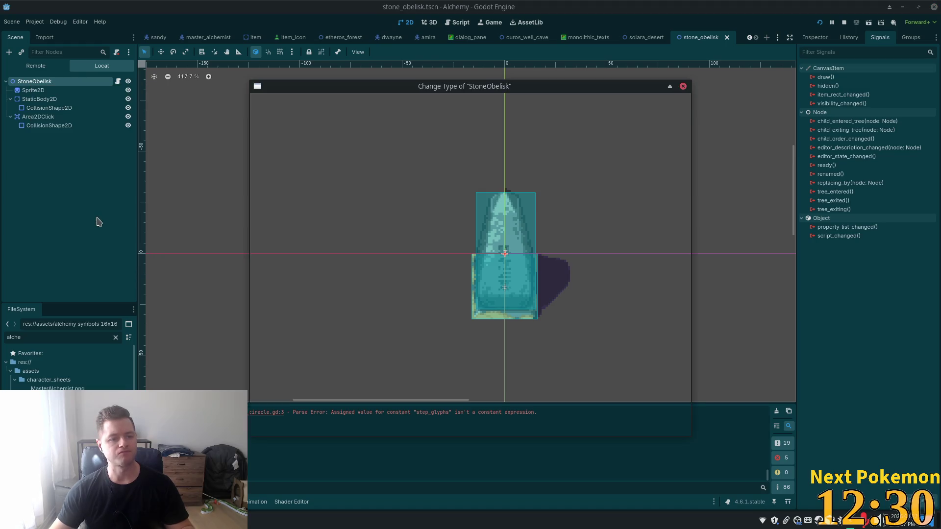
pyautogui.write('area')
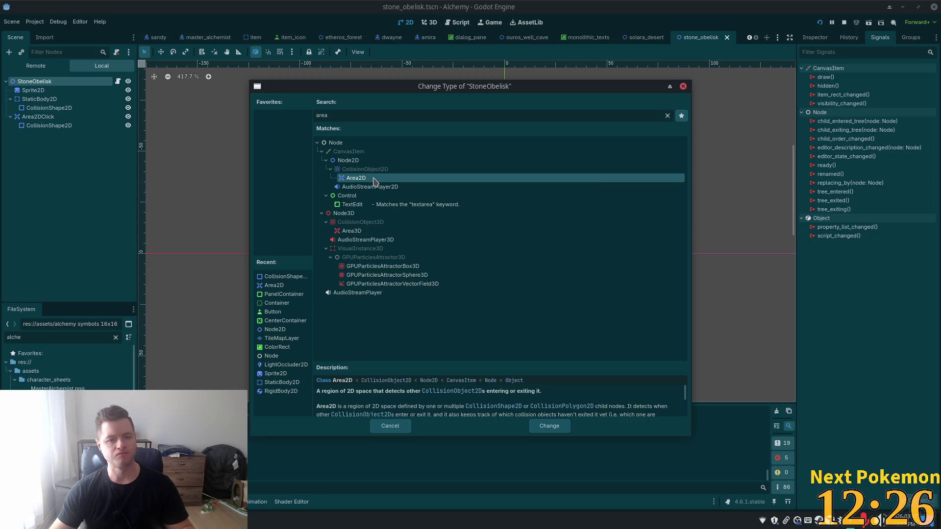
pyautogui.doubleClick(375, 179)
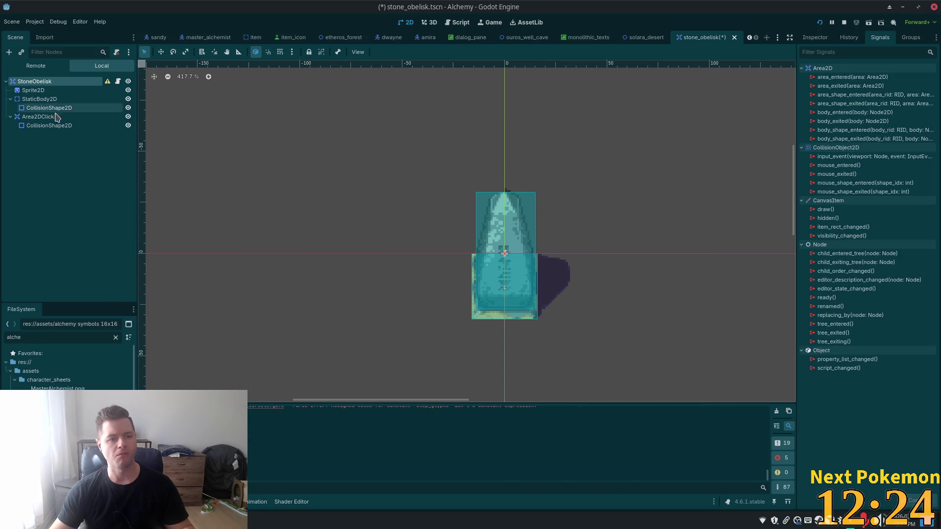
# Step: Delete the Area2DClick node, leaving its collision shape directly under StoneObelisk
pyautogui.moveTo(38, 116); pyautogui.dragTo(36, 89)
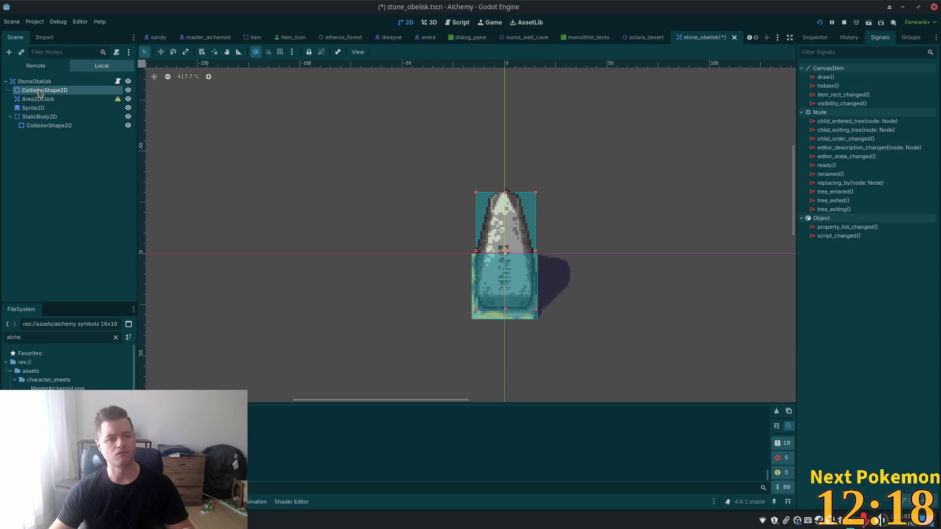
pyautogui.click(61, 102)
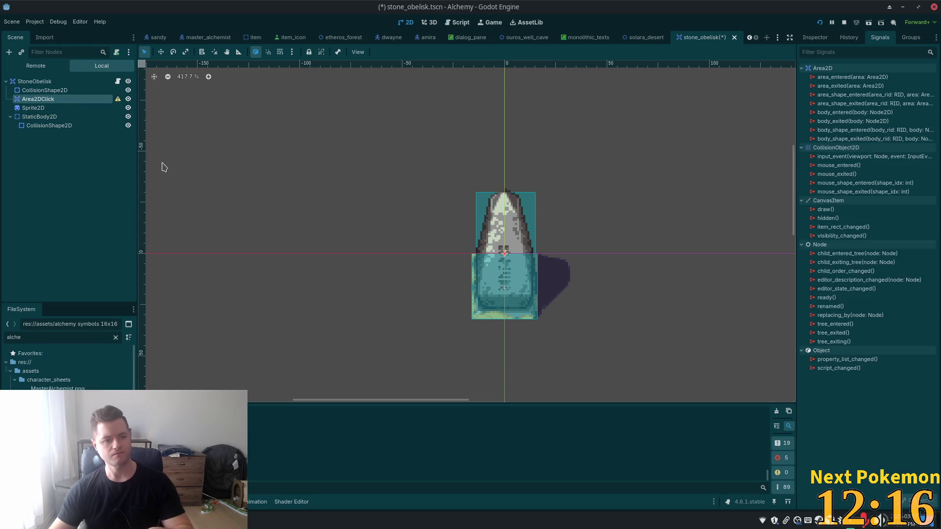
pyautogui.press('Delete')
pyautogui.click(476, 276)
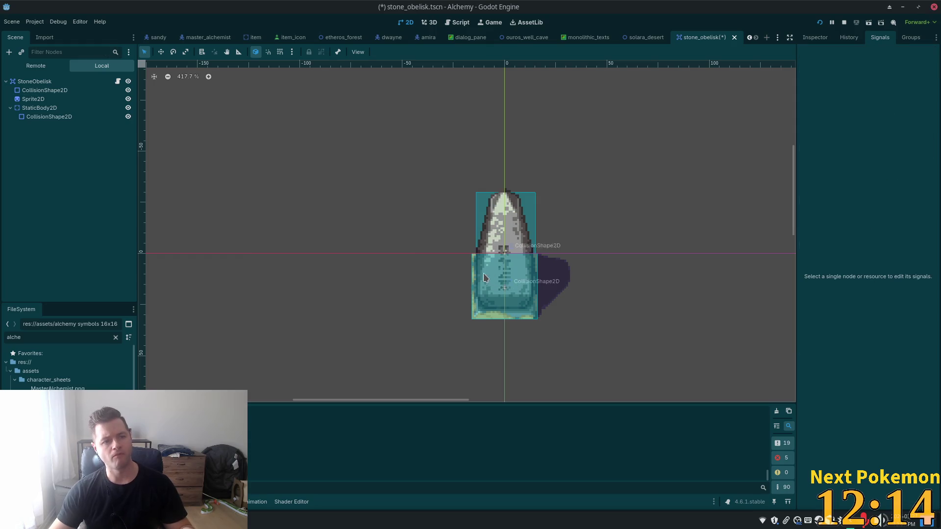
# Step: Check the collision shape's transform and the root's collision layer and mask, then save stone_obelisk.tscn
pyautogui.click(62, 90)
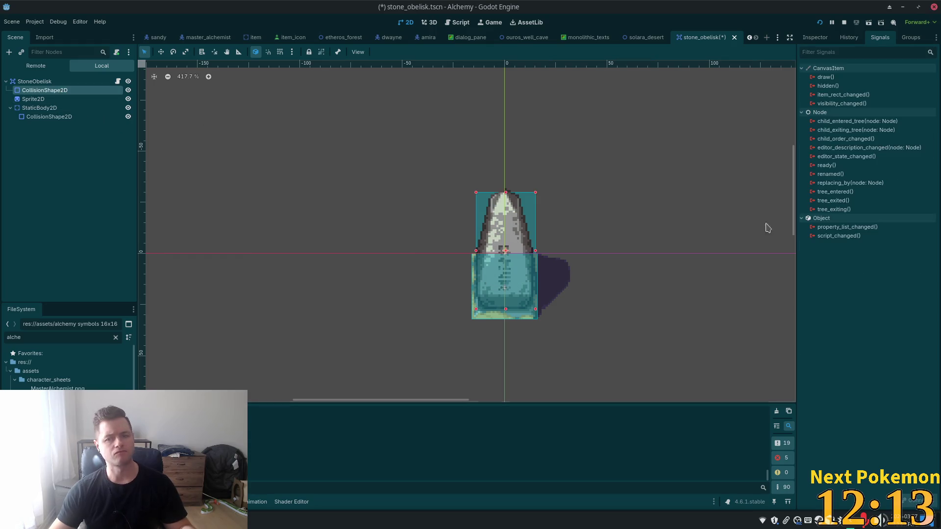
pyautogui.click(815, 38)
pyautogui.click(821, 169)
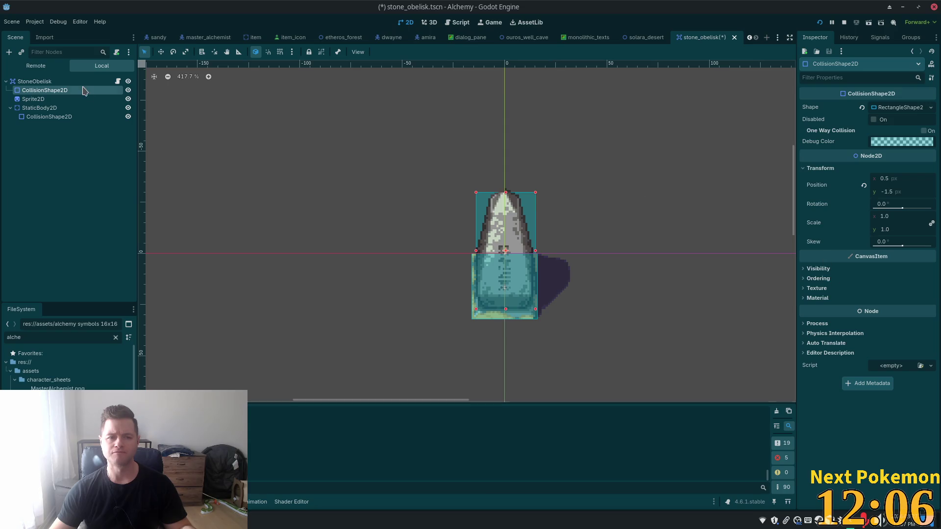
pyautogui.click(62, 84)
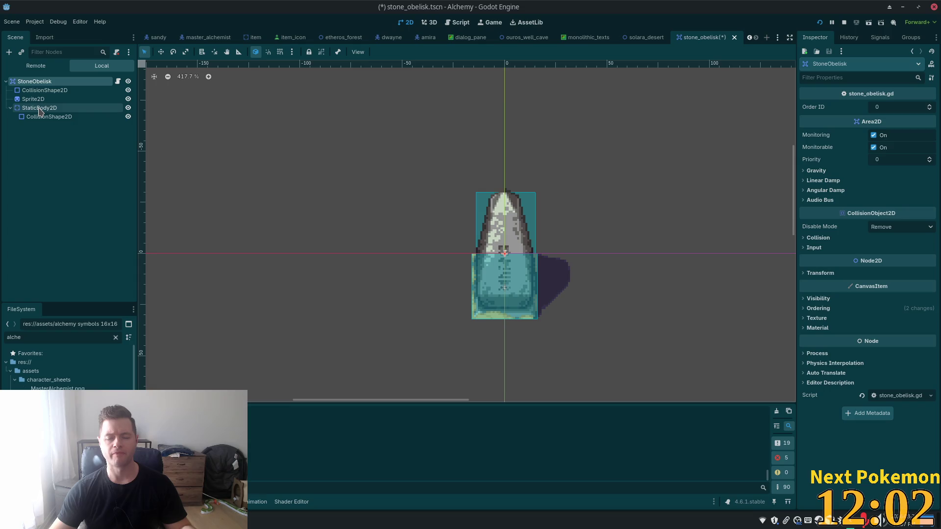
pyautogui.click(832, 240)
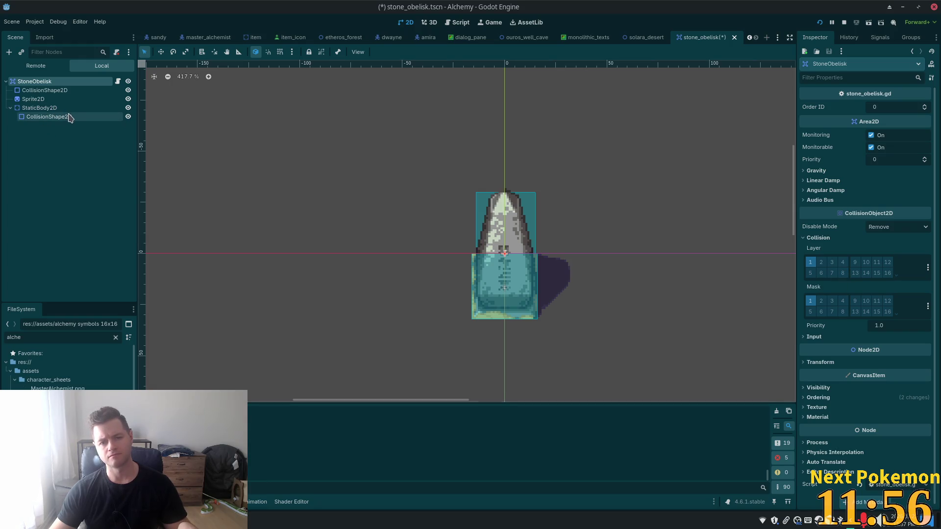
pyautogui.hotkey('ctrl', 's')
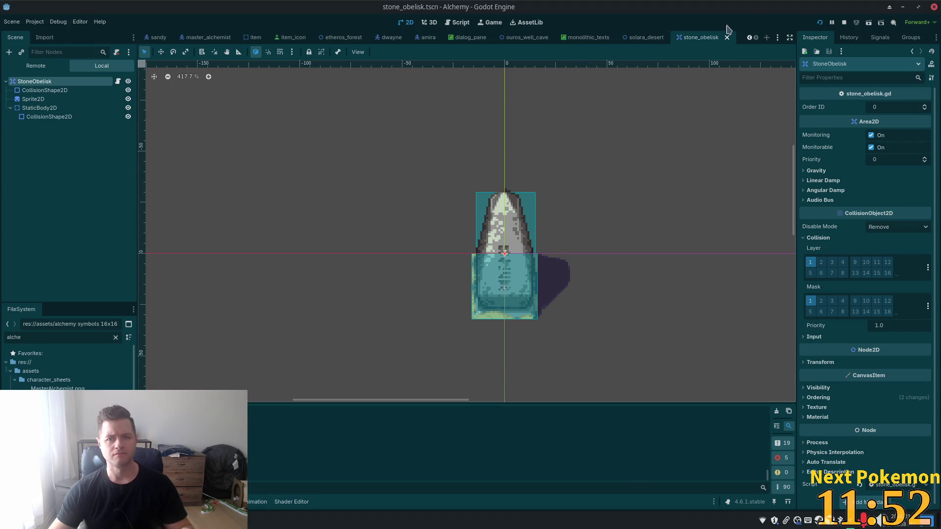
# Step: Run the Alchemy project to test the reworked obelisk, then return to the editor
pyautogui.click(819, 22)
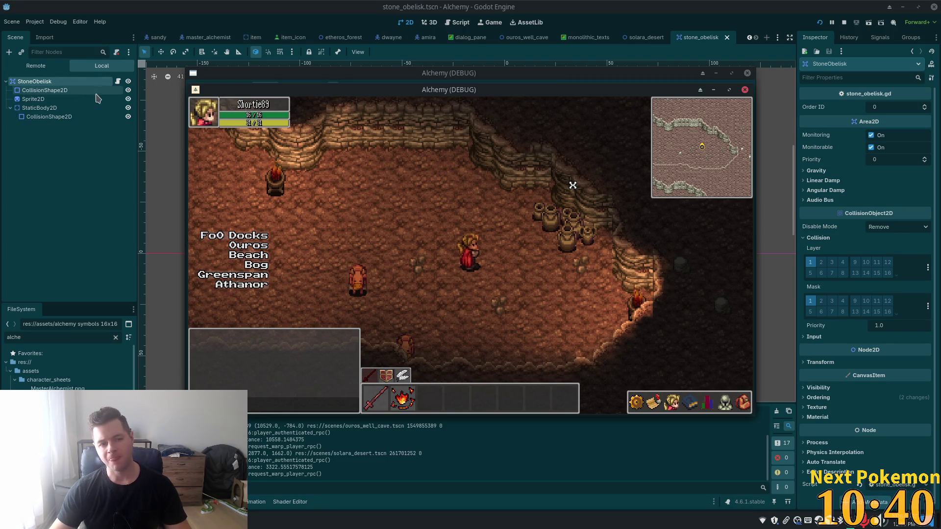
pyautogui.click(657, 14)
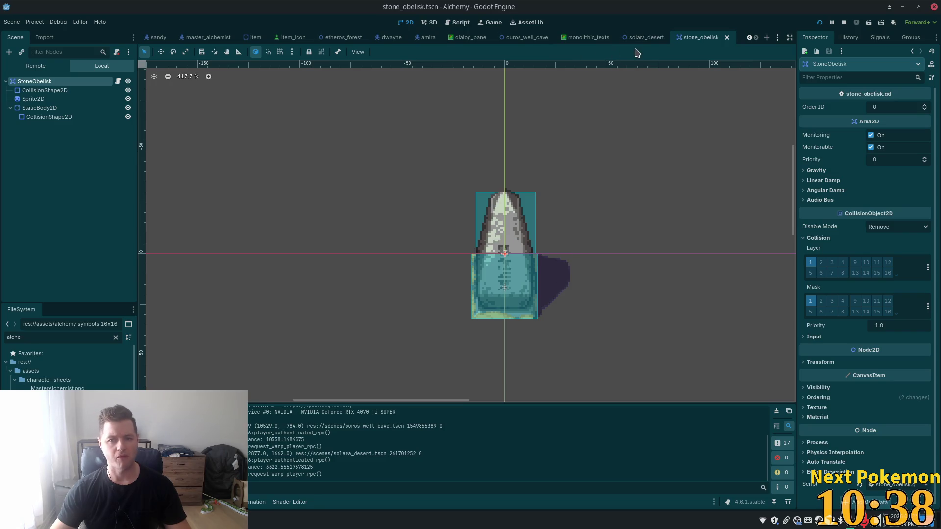
# Step: In solara_desert, select the first StoneObelisk and view its Area2D signals, including input_event
pyautogui.click(646, 38)
pyautogui.scroll(-2, 45, 216)
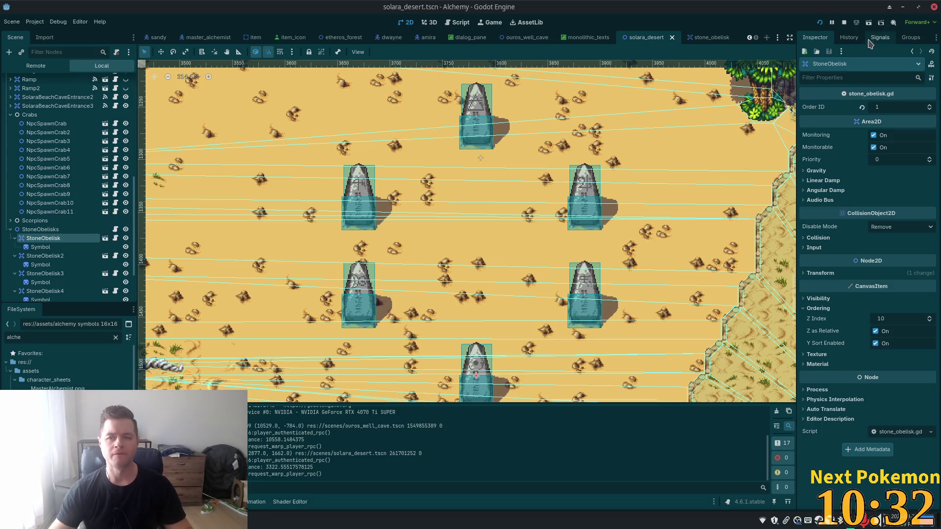
pyautogui.click(71, 265)
pyautogui.click(66, 239)
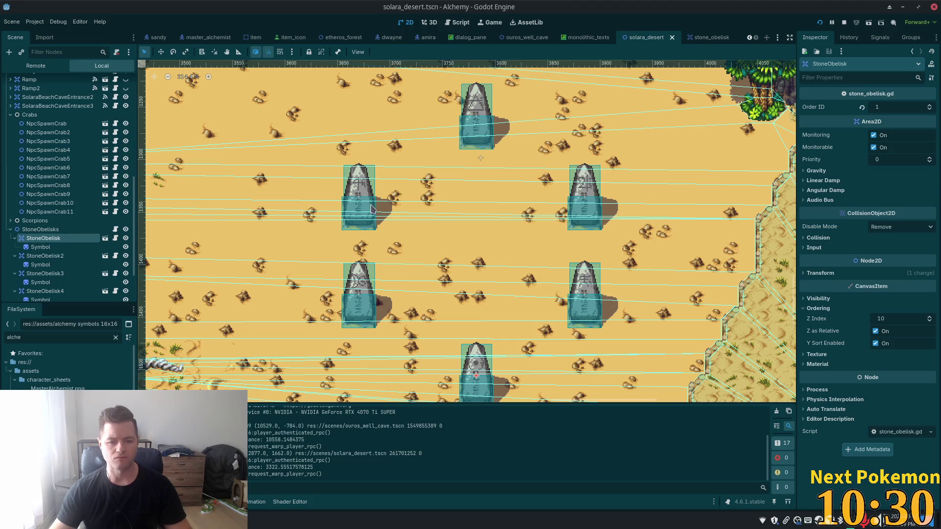
pyautogui.click(881, 38)
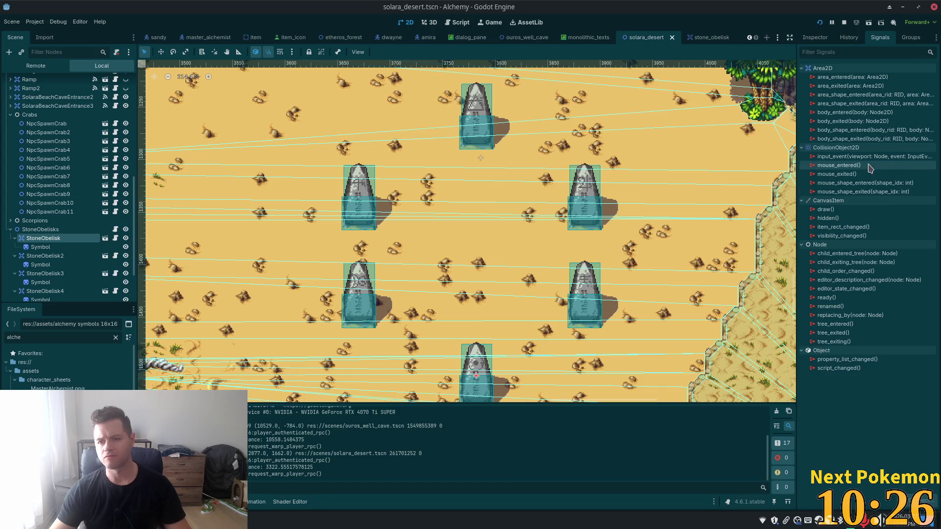
pyautogui.moveTo(857, 162)
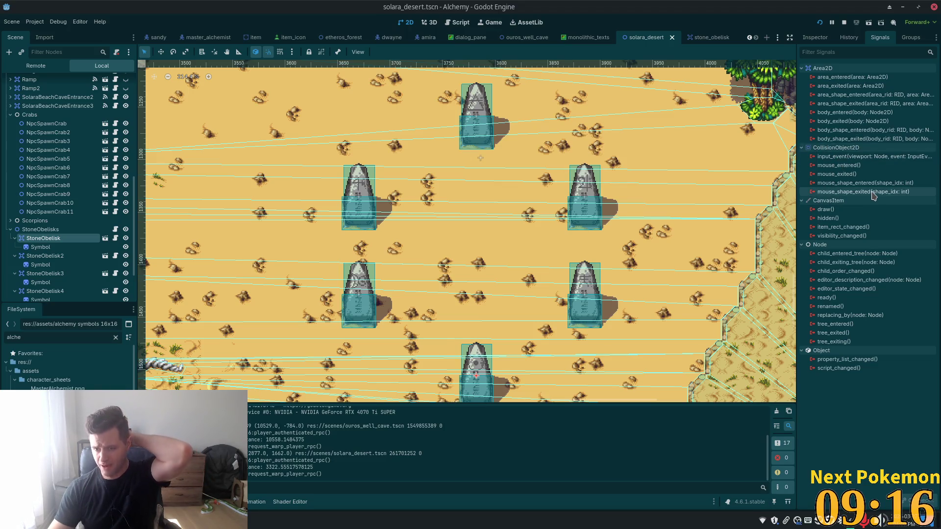
pyautogui.moveTo(850, 161)
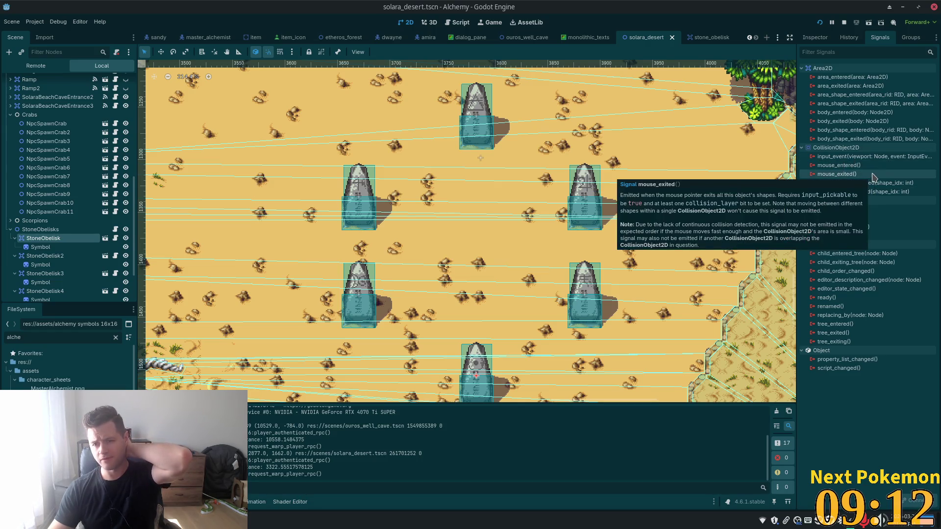
# Step: Connect input_event to a new _on_stone_obelisk_input_event method on the StoneObelisks node's script
pyautogui.doubleClick(855, 157)
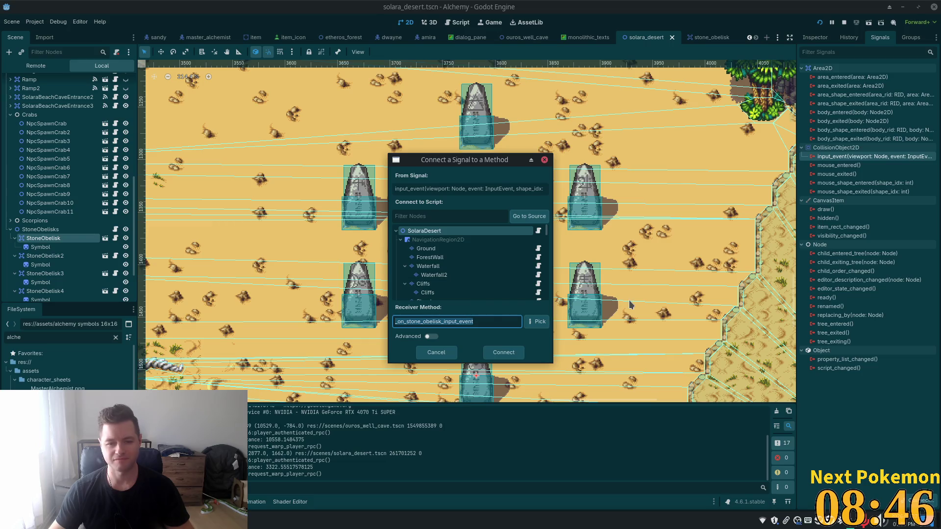
pyautogui.click(529, 216)
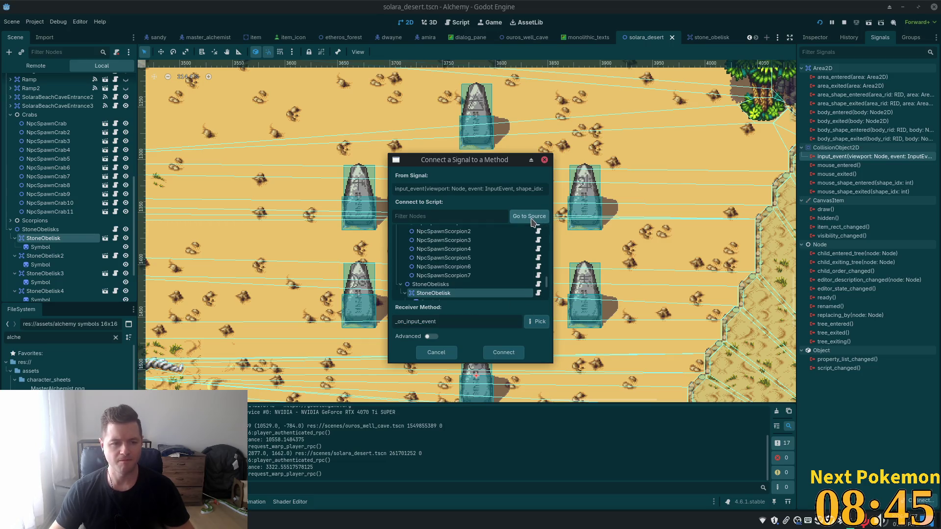
pyautogui.click(469, 286)
pyautogui.doubleClick(469, 285)
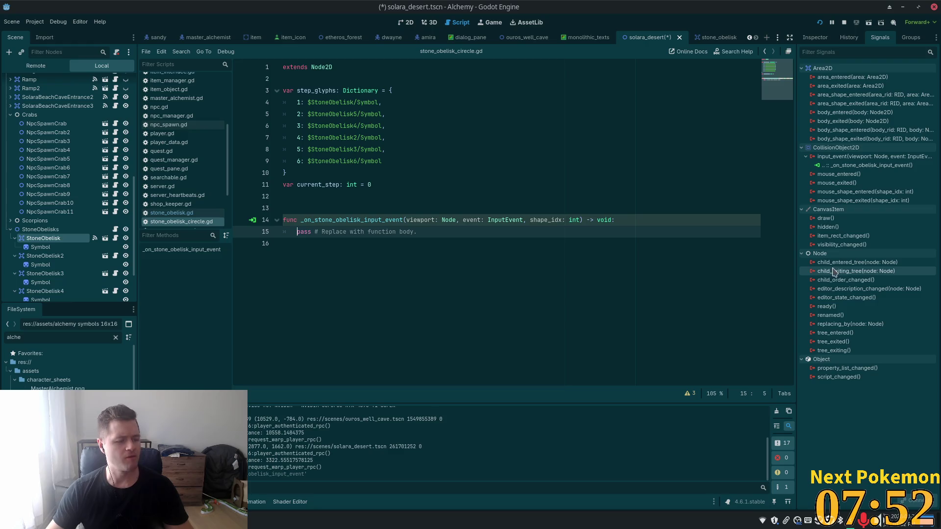
# Step: Save the solara_desert scene and copy the new _on_stone_obelisk_input_event method name from the script
pyautogui.moveTo(827, 253)
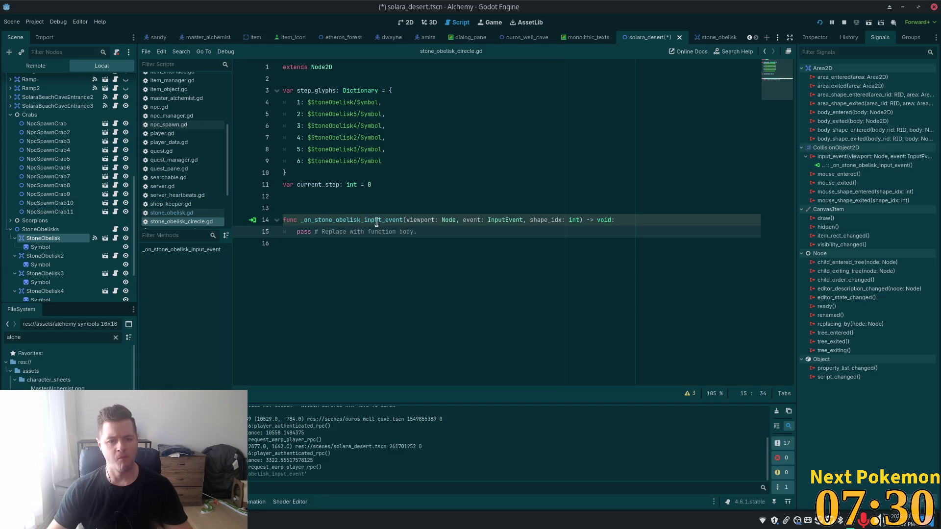
pyautogui.moveTo(426, 231); pyautogui.dragTo(292, 234)
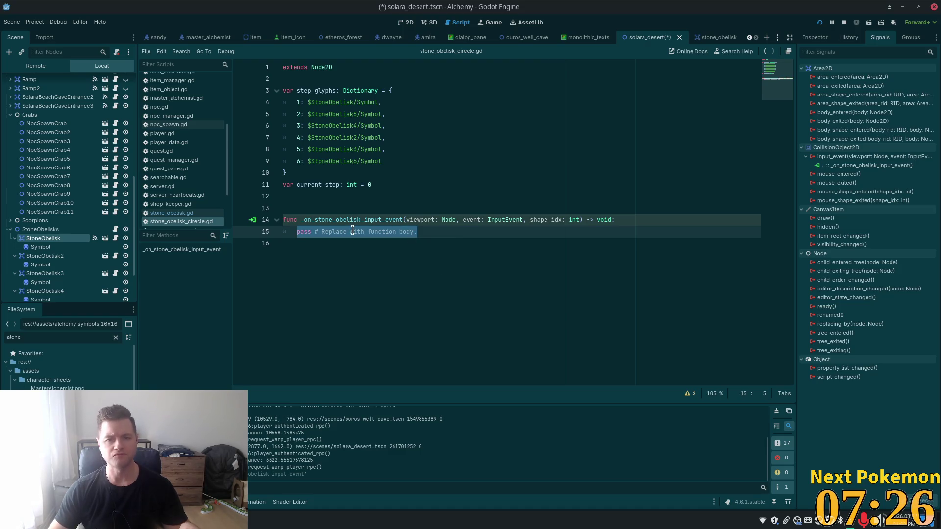
pyautogui.hotkey('ctrl', 's')
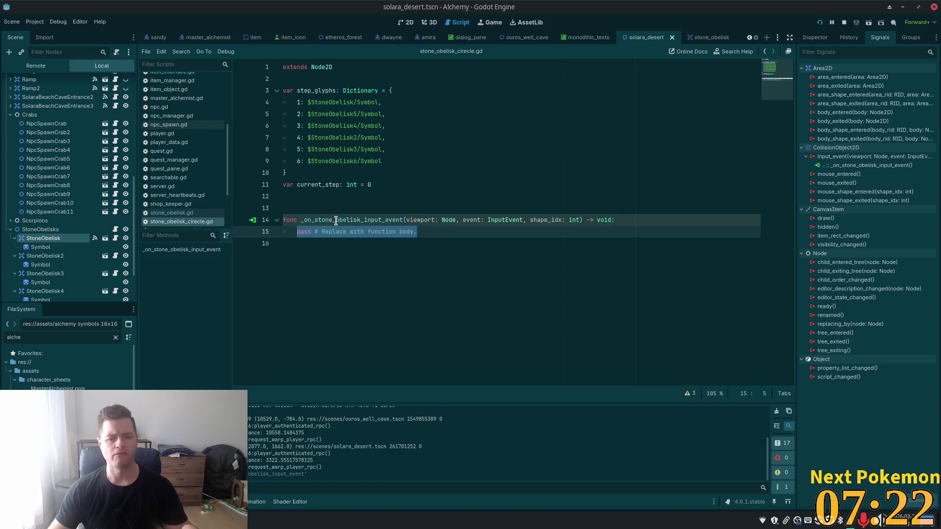
pyautogui.doubleClick(336, 219)
pyautogui.hotkey('ctrl', 'c')
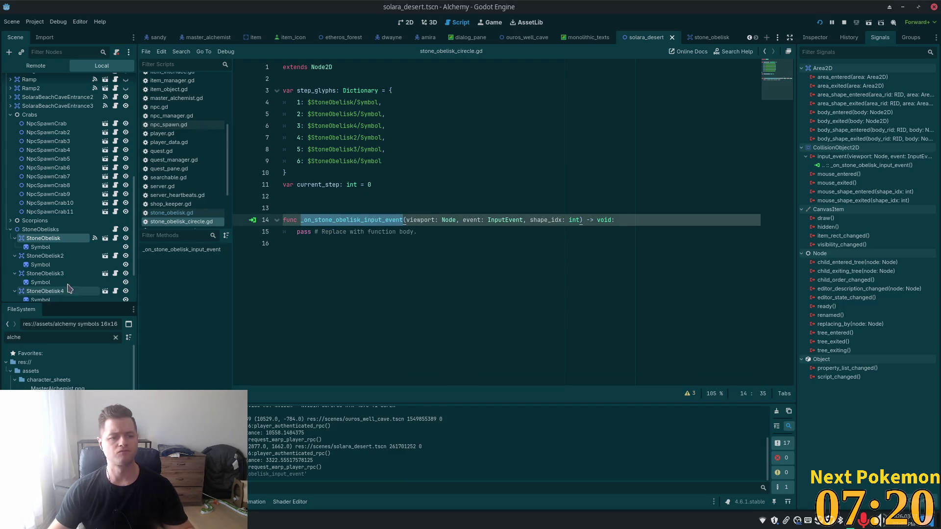
# Step: Connect StoneObelisk2's input_event to StoneObelisks' _on_stone_obelisk_input_event method
pyautogui.click(45, 256)
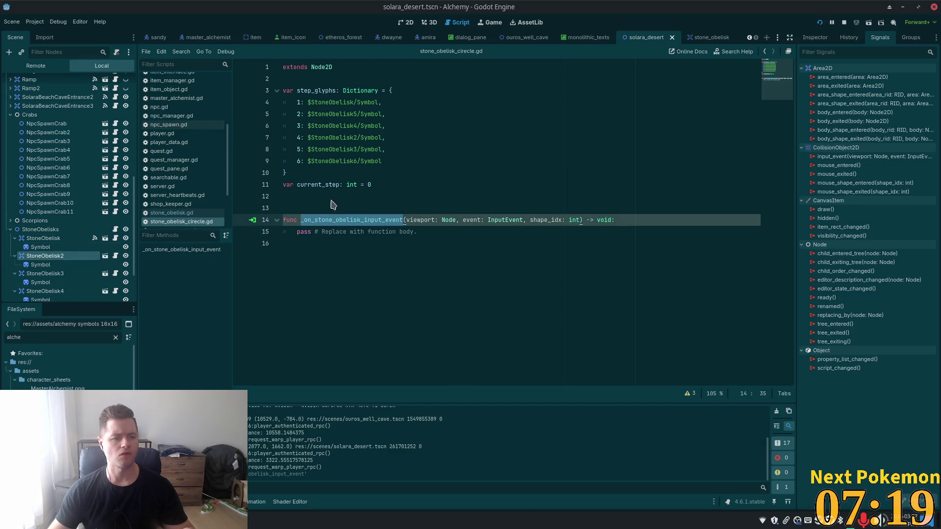
pyautogui.doubleClick(839, 156)
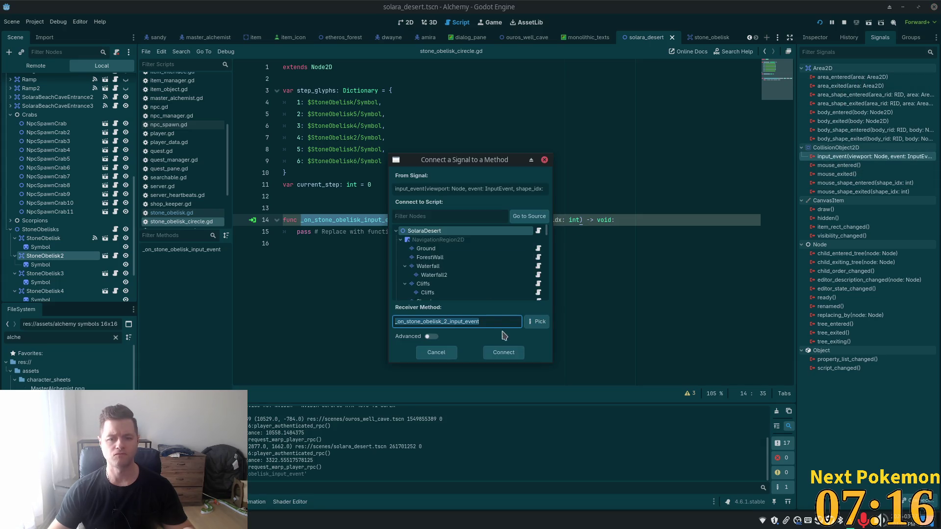
pyautogui.click(529, 216)
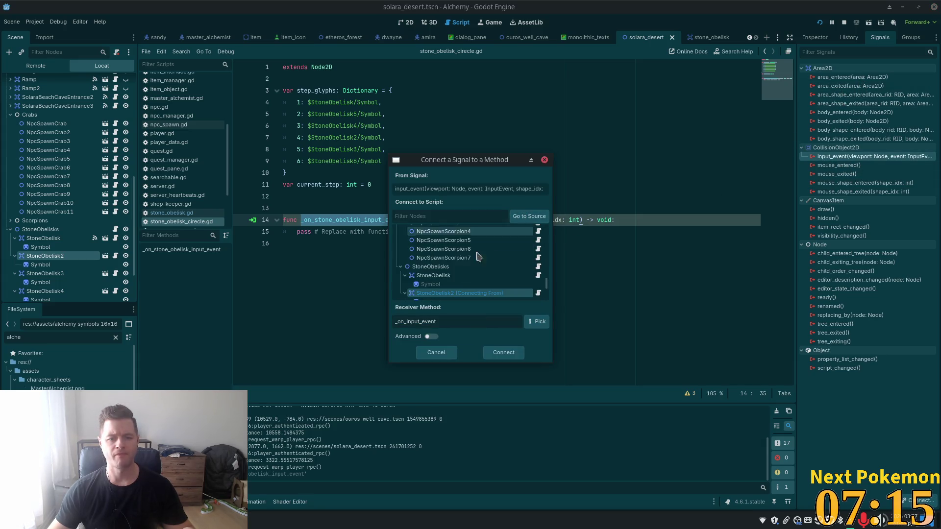
pyautogui.click(447, 267)
pyautogui.press('BackSpace')
pyautogui.press('BackSpace')
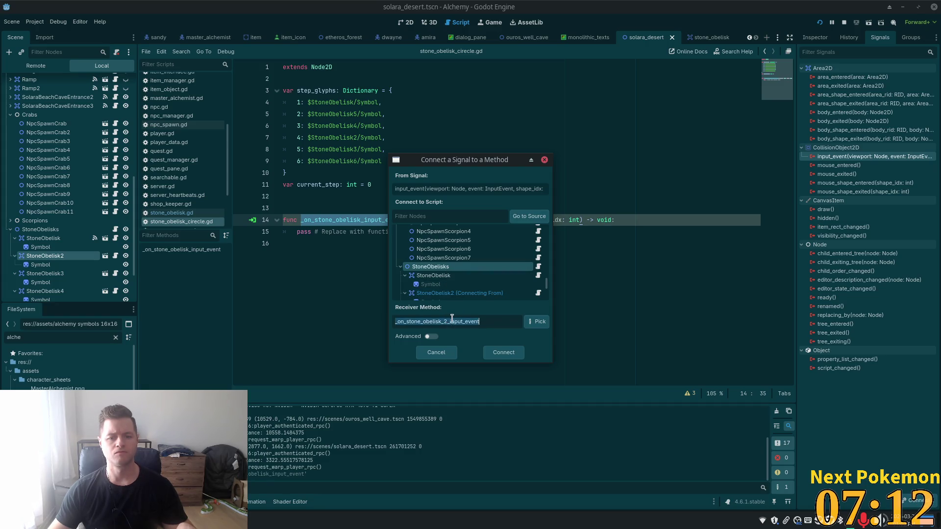
pyautogui.click(495, 353)
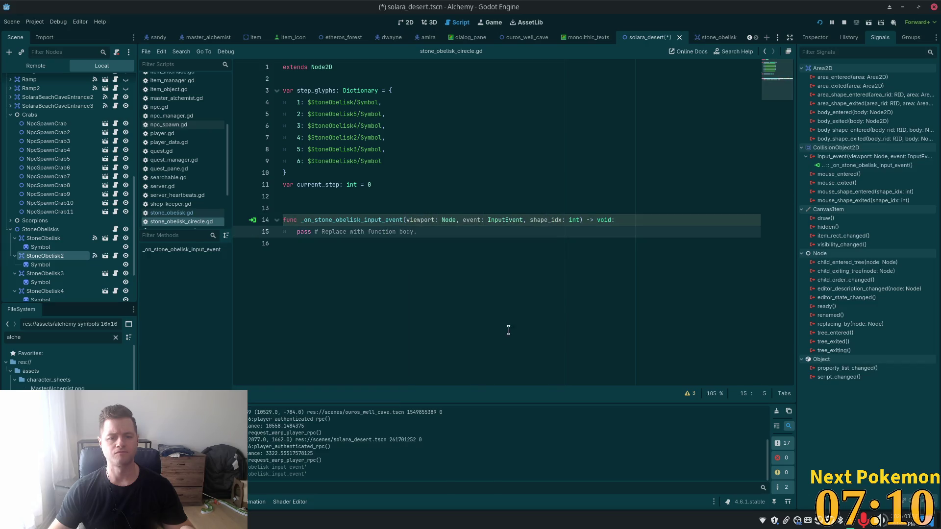
# Step: Connect StoneObelisk3's input_event to the shared _on_stone_obelisk_input_event method on StoneObelisks
pyautogui.click(44, 274)
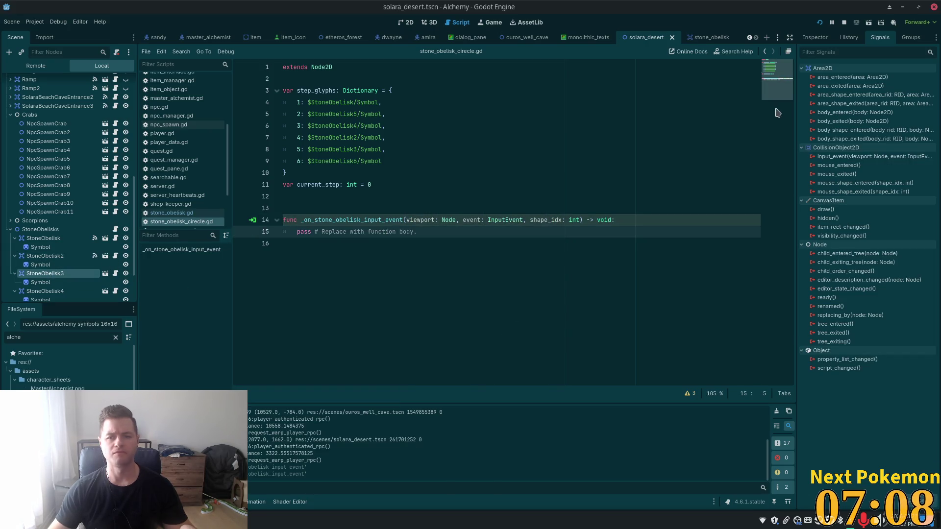
pyautogui.doubleClick(832, 157)
pyautogui.click(459, 275)
pyautogui.scroll(1, 459, 275)
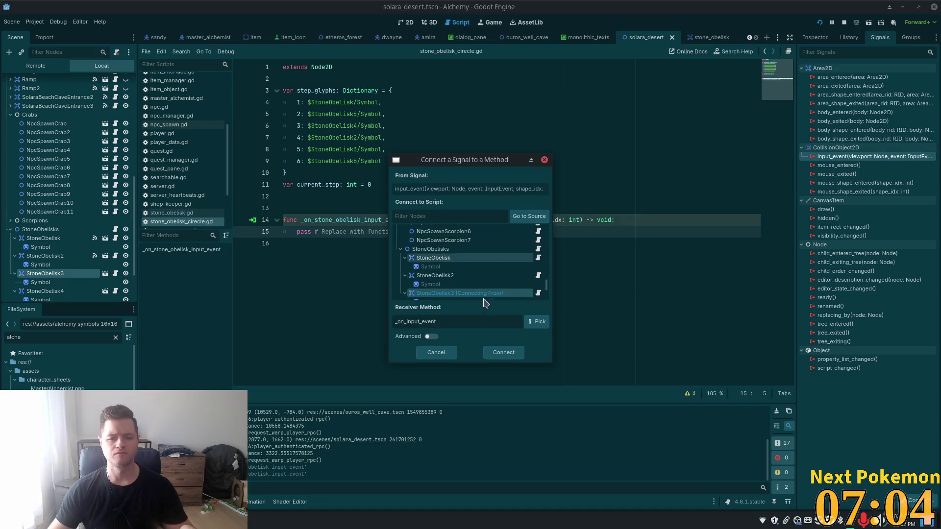
pyautogui.click(454, 250)
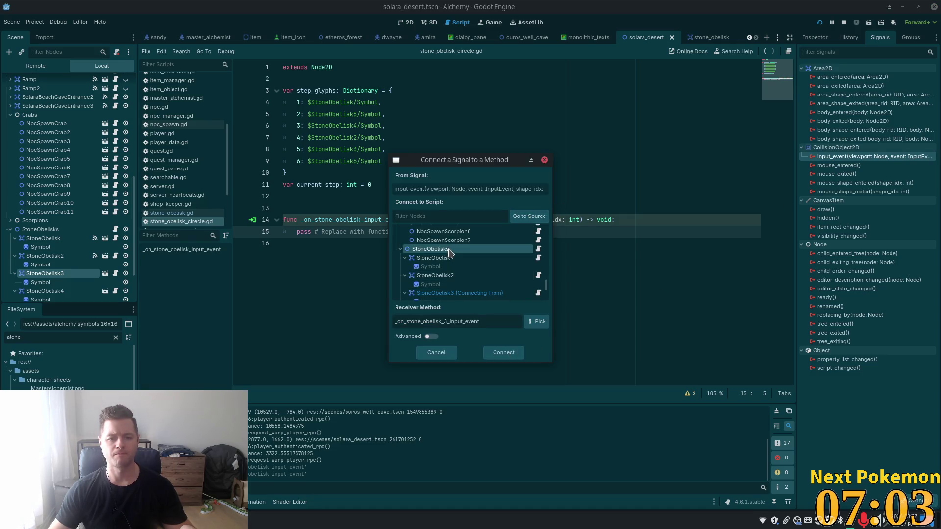
pyautogui.doubleClick(476, 321)
pyautogui.hotkey('ctrl', 'v')
pyautogui.click(503, 352)
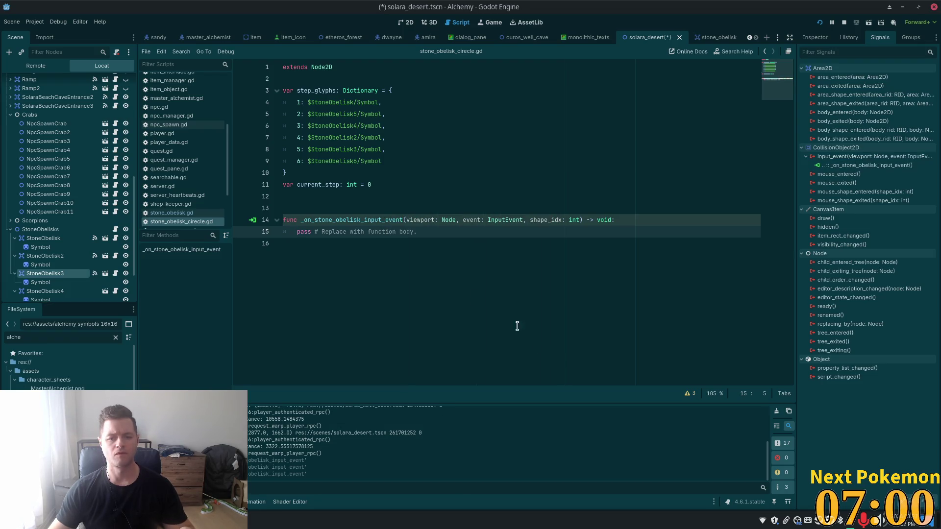
# Step: Connect StoneObelisk4's input_event to the shared _on_stone_obelisk_input_event method
pyautogui.click(63, 292)
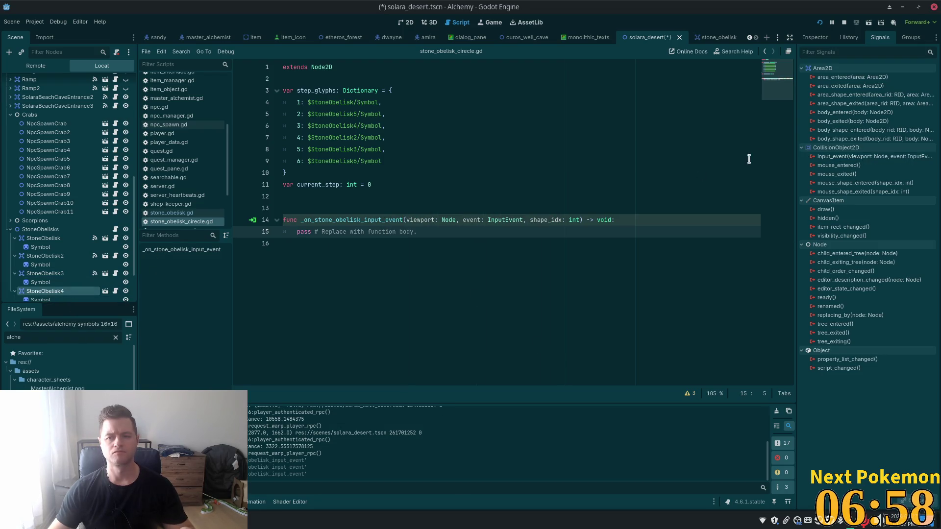
pyautogui.doubleClick(833, 158)
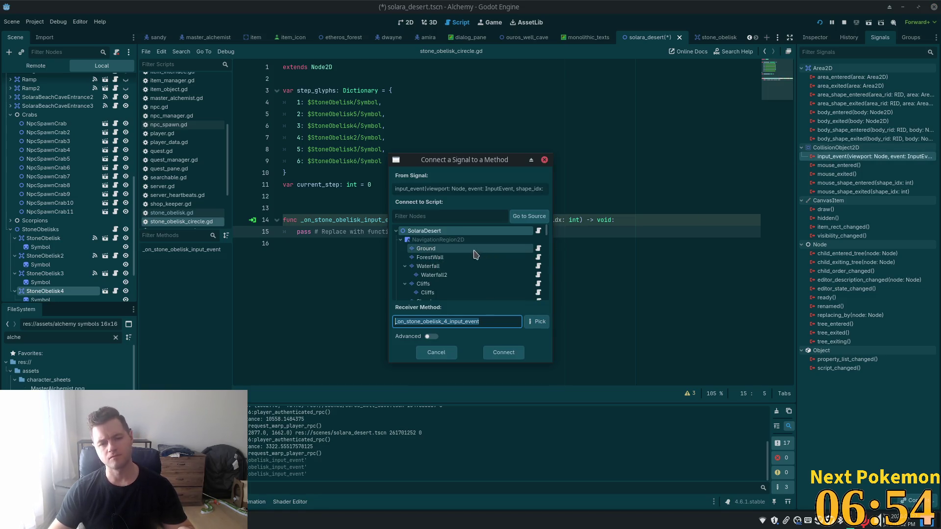
pyautogui.scroll(-10, 456, 264)
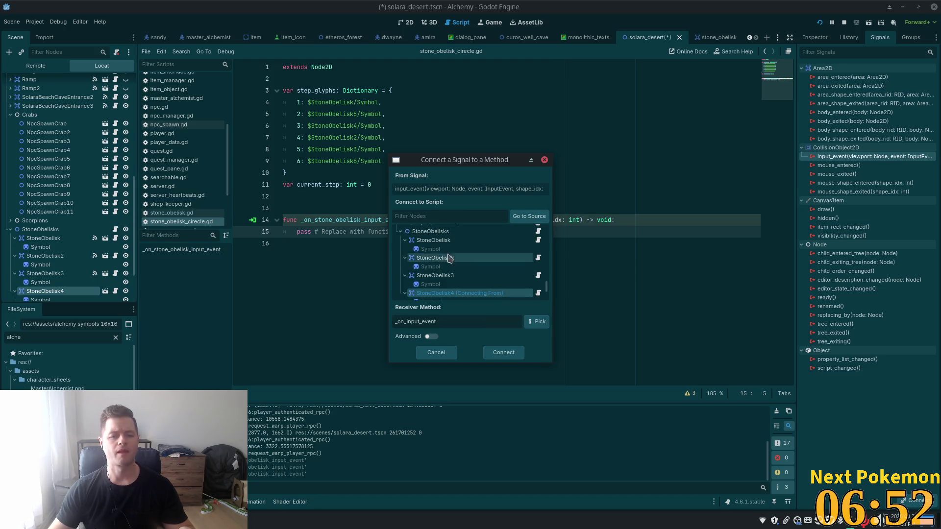
pyautogui.doubleClick(478, 321)
pyautogui.hotkey('ctrl', 'v')
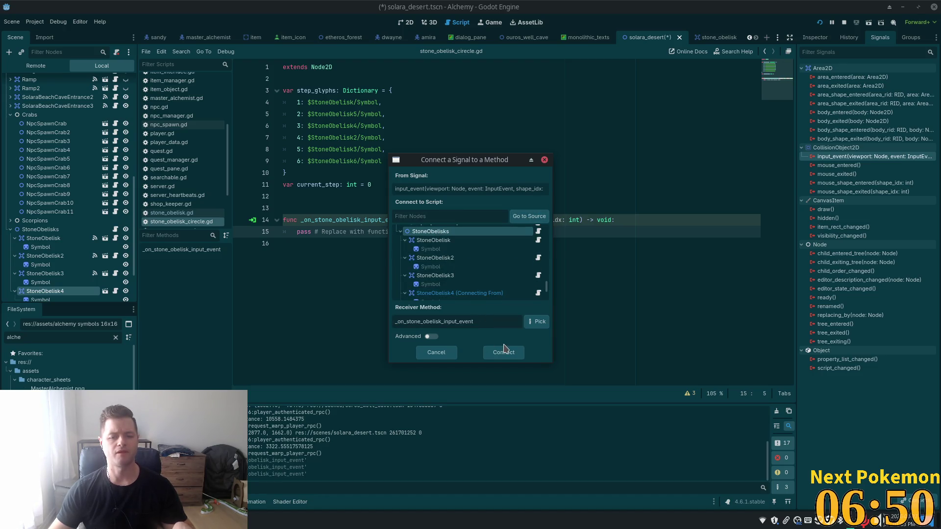
pyautogui.click(504, 352)
# Step: Connect StoneObelisk5's input_event to StoneObelisks' shared _on_stone_obelisk_input_event method
pyautogui.scroll(-5, 51, 279)
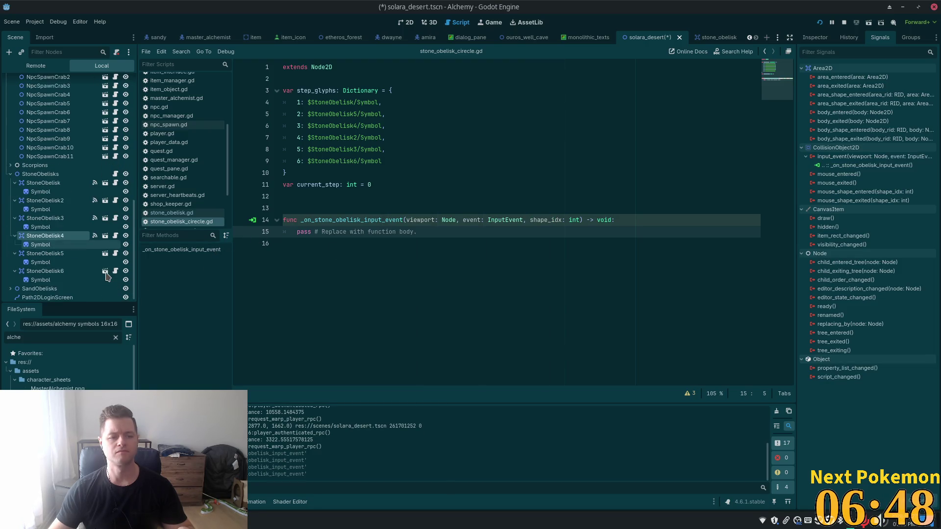
pyautogui.click(51, 272)
pyautogui.click(45, 253)
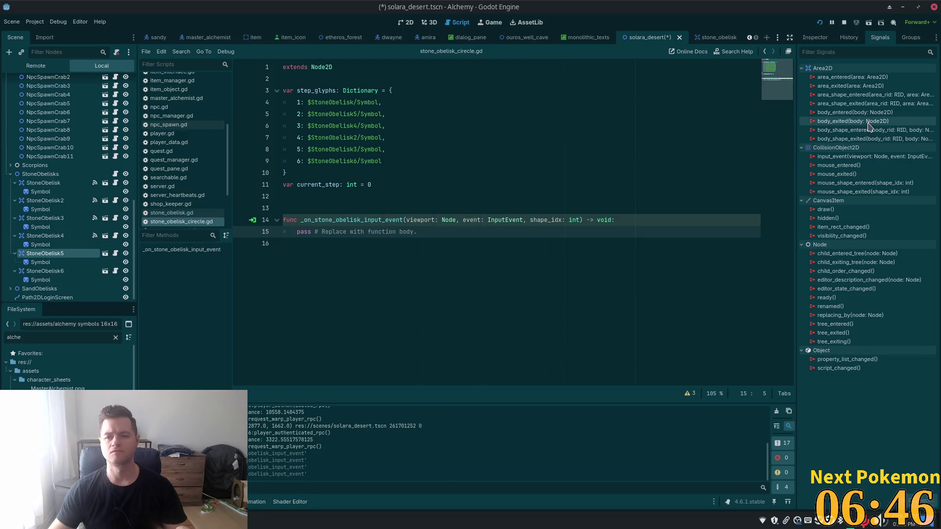
pyautogui.doubleClick(844, 157)
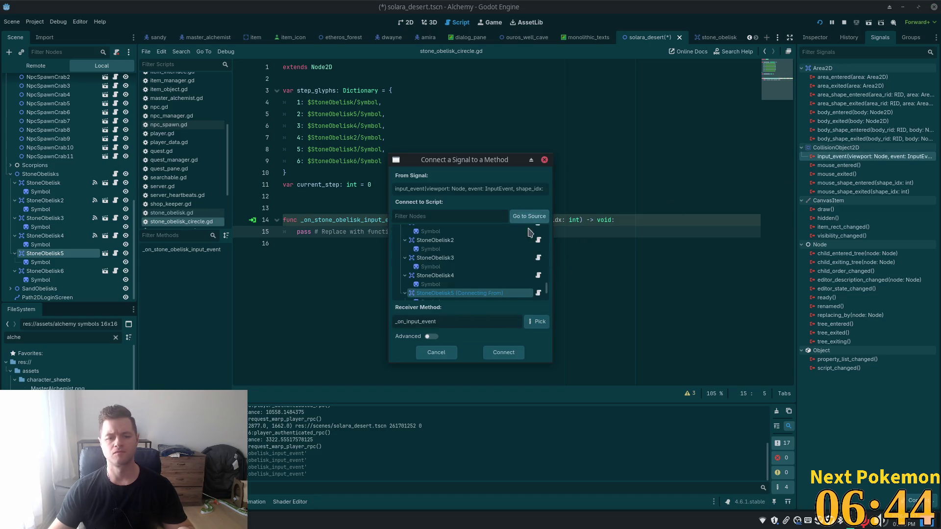
pyautogui.scroll(3, 438, 250)
pyautogui.click(430, 240)
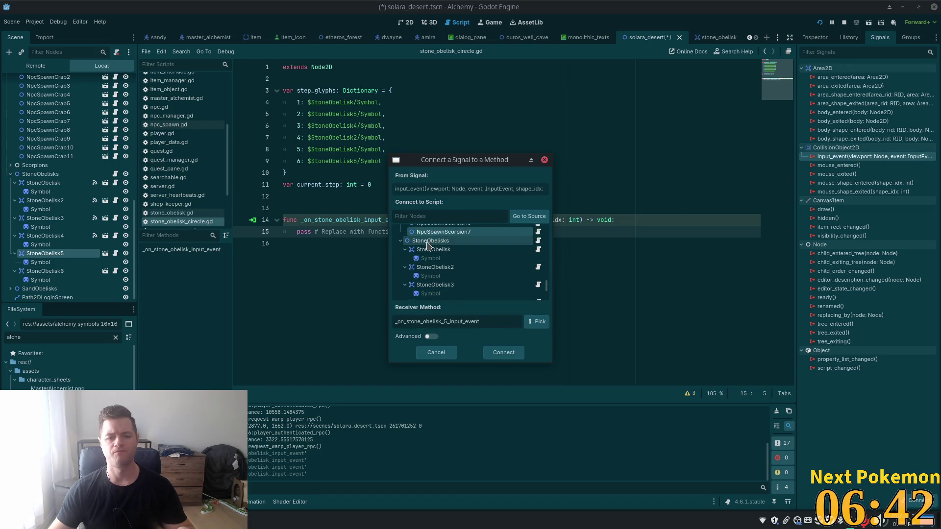
pyautogui.doubleClick(462, 321)
pyautogui.hotkey('ctrl', 'v')
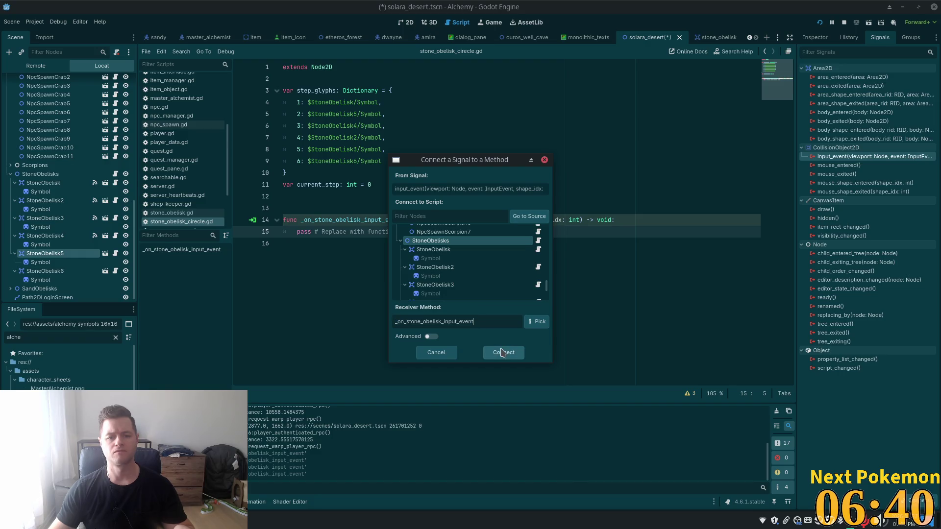
pyautogui.click(503, 352)
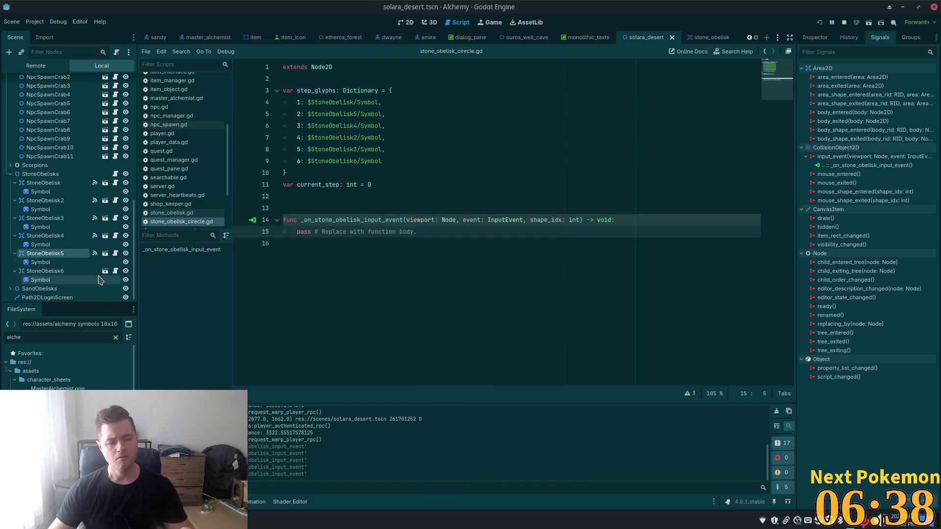
# Step: Connect StoneObelisk6's input_event to the shared _on_stone_obelisk_input_event handler on StoneObelisks
pyautogui.click(79, 271)
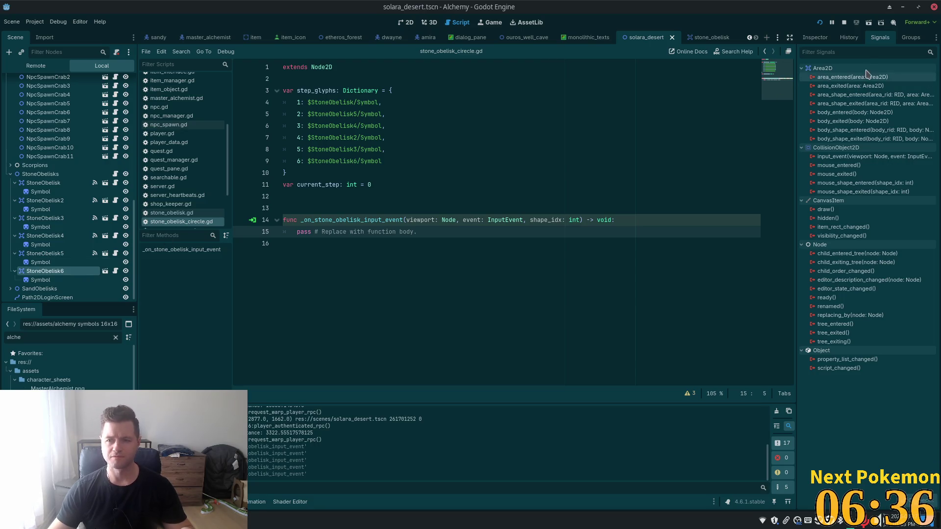
pyautogui.doubleClick(838, 157)
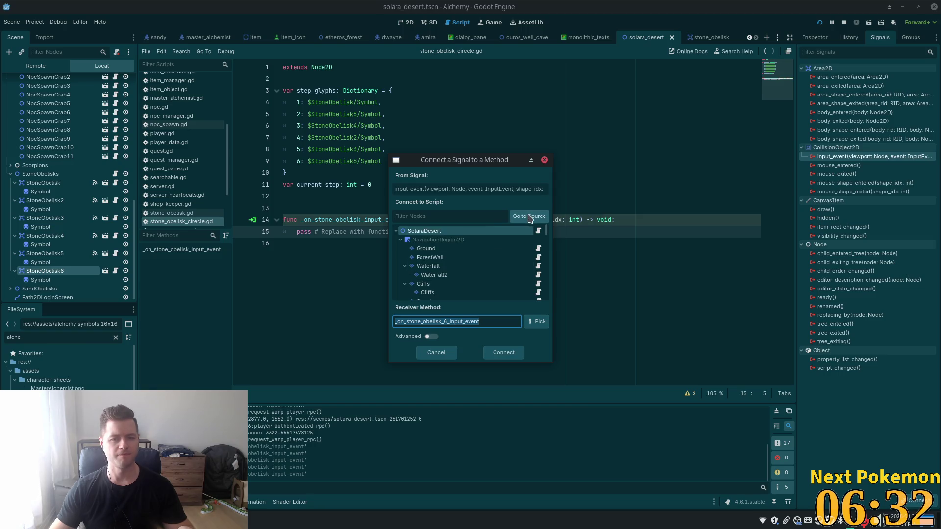
pyautogui.click(470, 275)
pyautogui.scroll(-5, 450, 267)
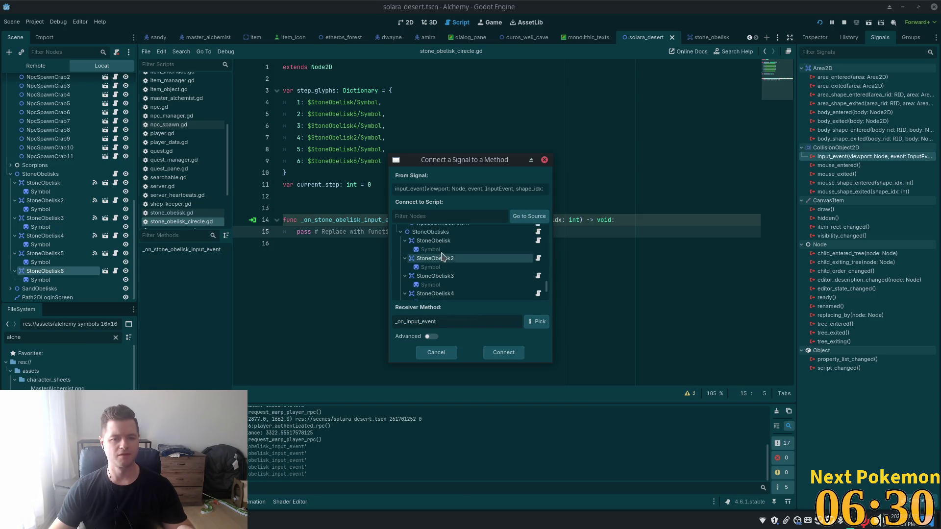
pyautogui.click(431, 225)
pyautogui.doubleClick(454, 321)
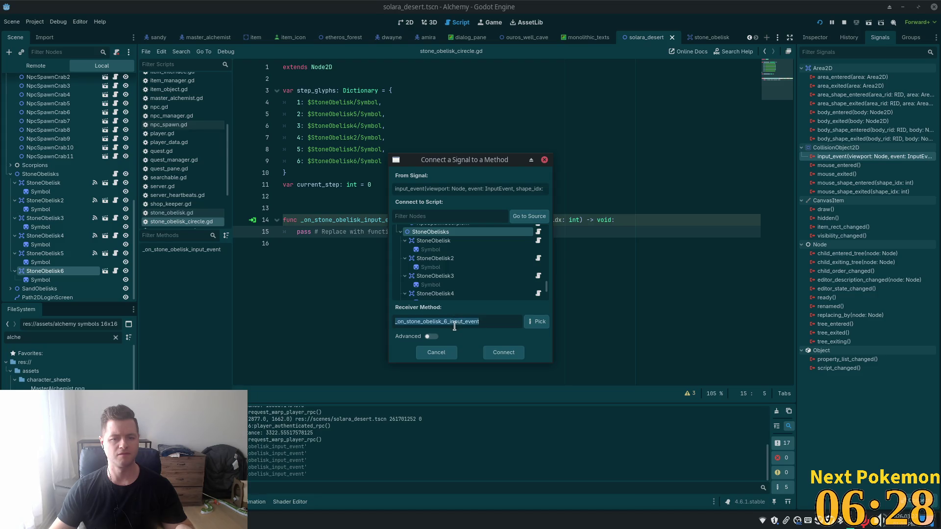
pyautogui.write('_on_stone_obelisk_input_event')
pyautogui.click(498, 352)
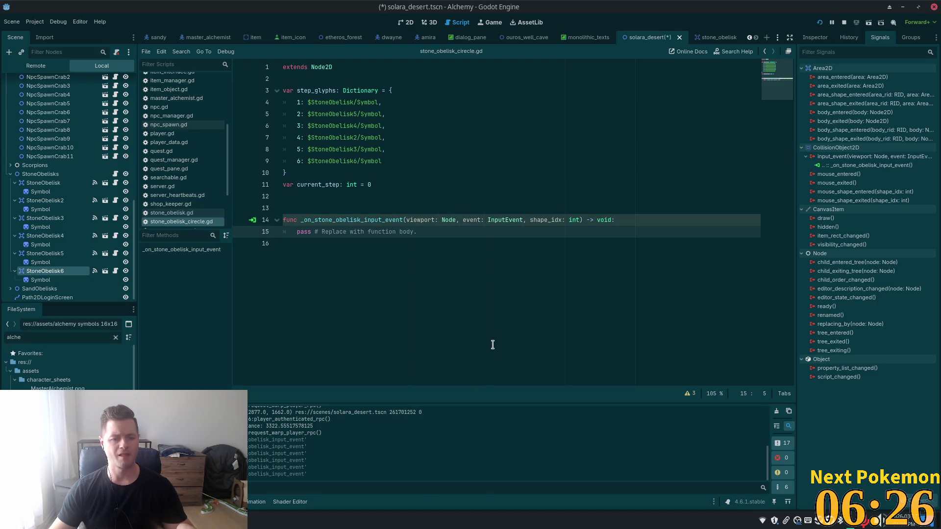
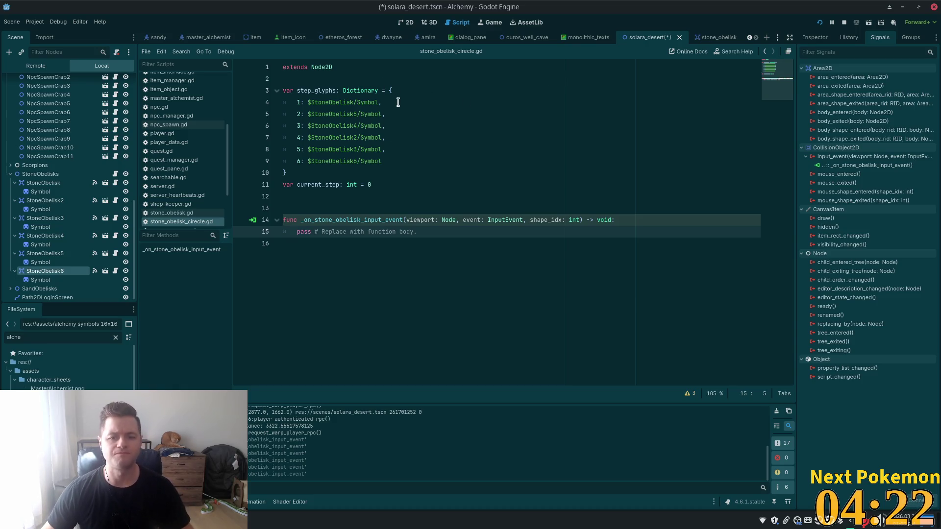
# Step: Save the solara_desert scene with Ctrl+S, then filter the FileSystem for 'cirec'
pyautogui.click(370, 201)
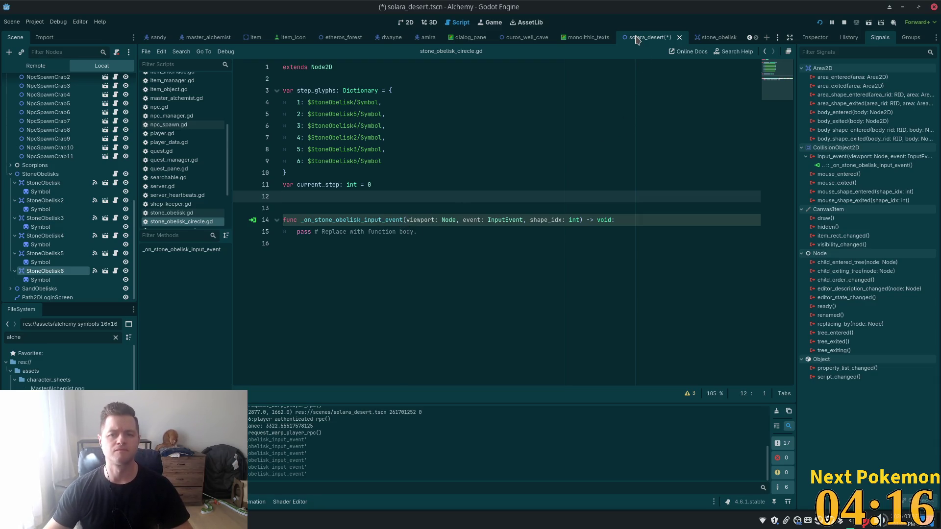
pyautogui.hotkey('ctrl', 's')
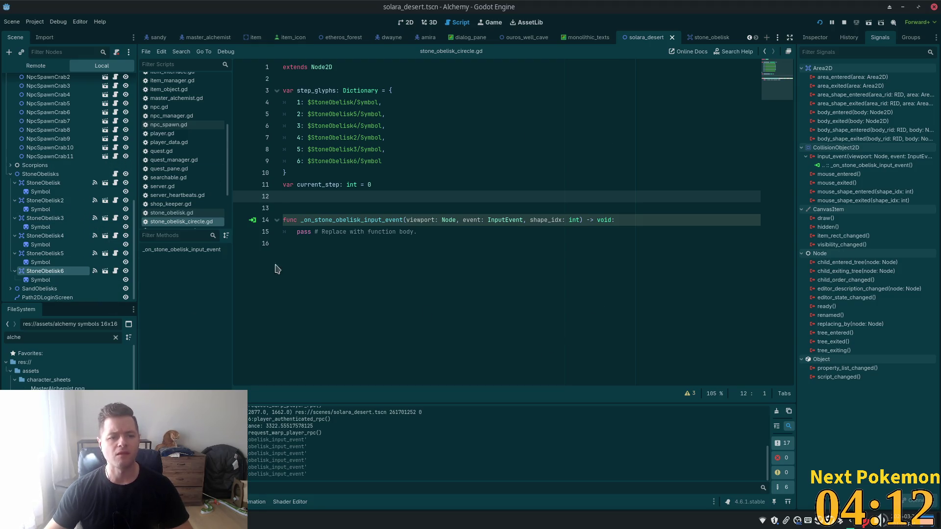
pyautogui.rightClick(190, 224)
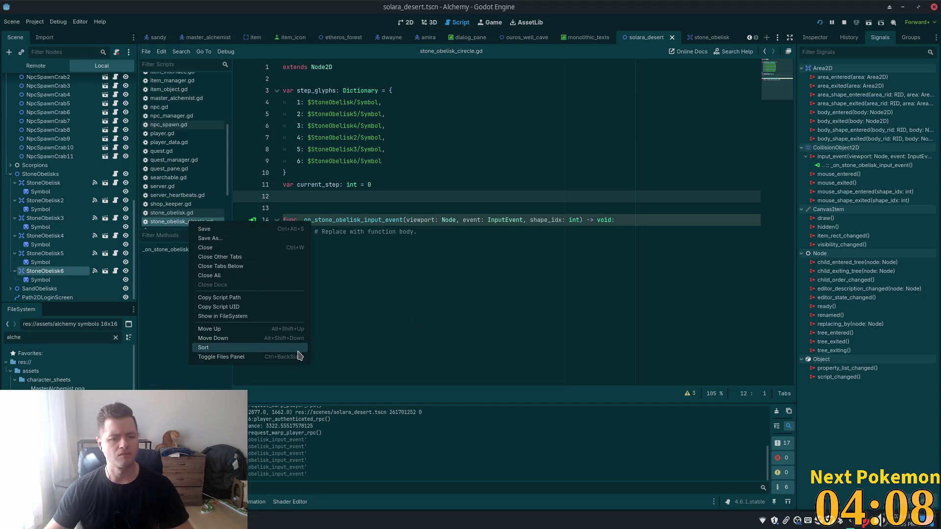
pyautogui.click(488, 288)
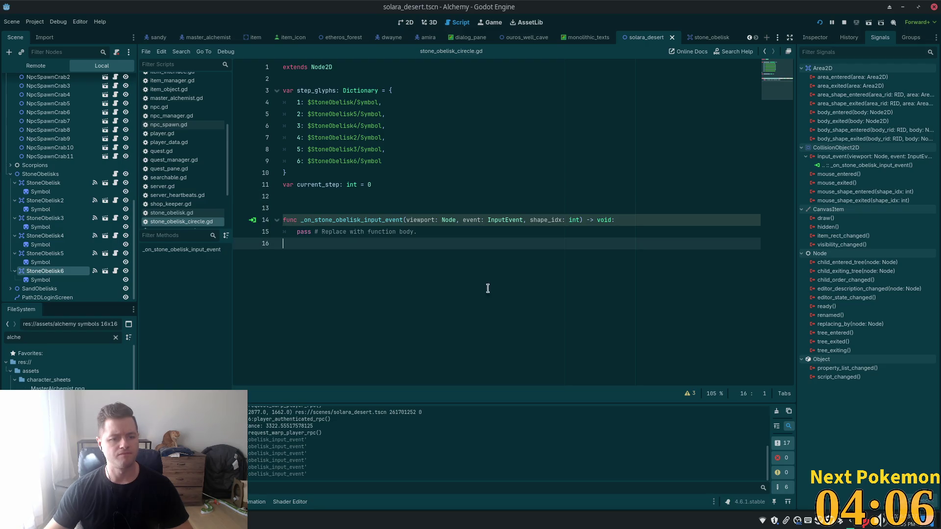
pyautogui.doubleClick(56, 337)
pyautogui.write('c')
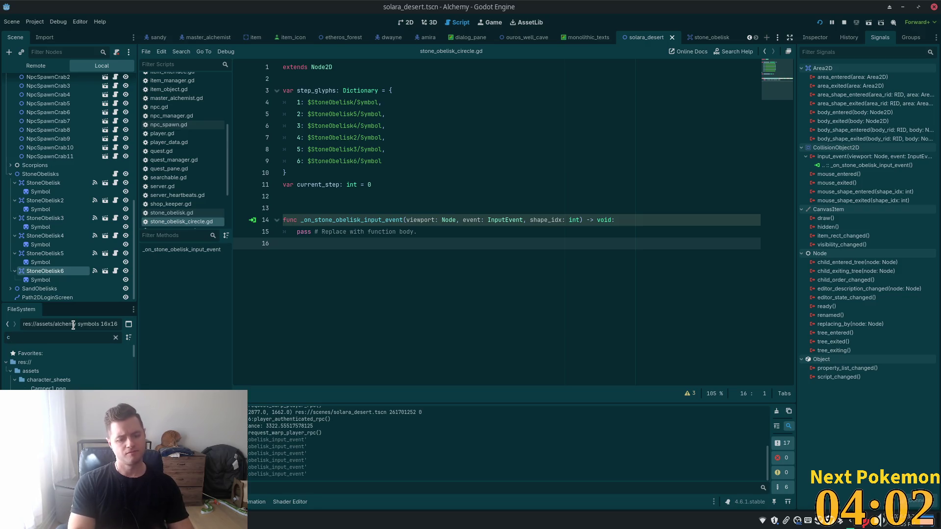
pyautogui.write('irec')
# Step: Rename stone_obelisk_cirecle.gd to stone_obelisk_circle.gd and clear the FileSystem filter
pyautogui.click(92, 381)
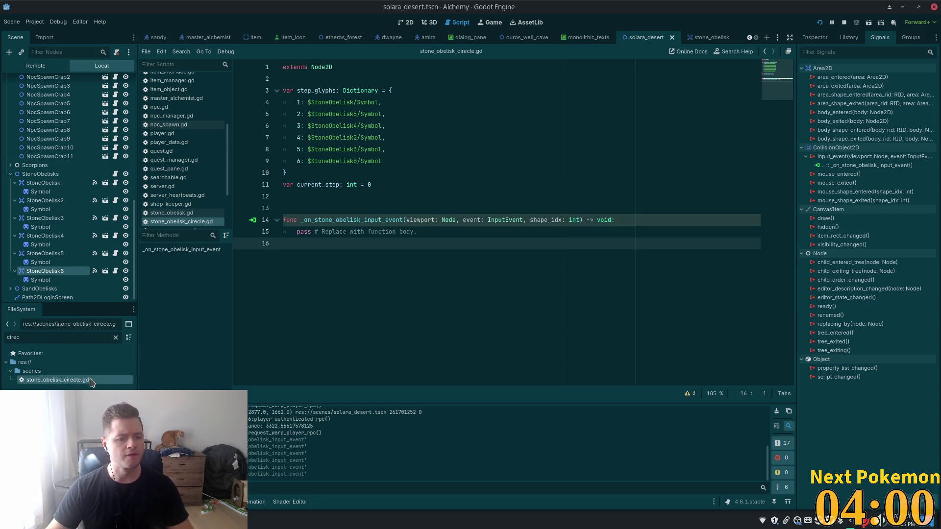
pyautogui.rightClick(65, 382)
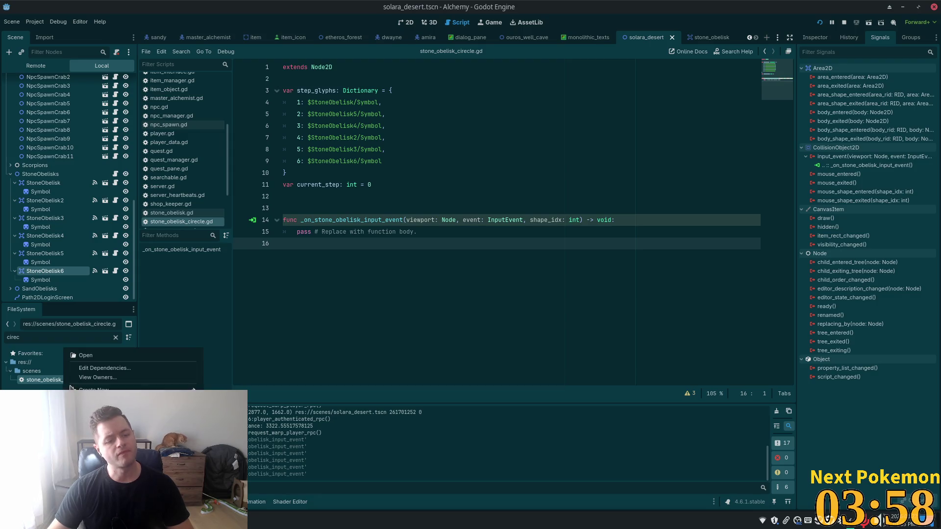
pyautogui.press('F2')
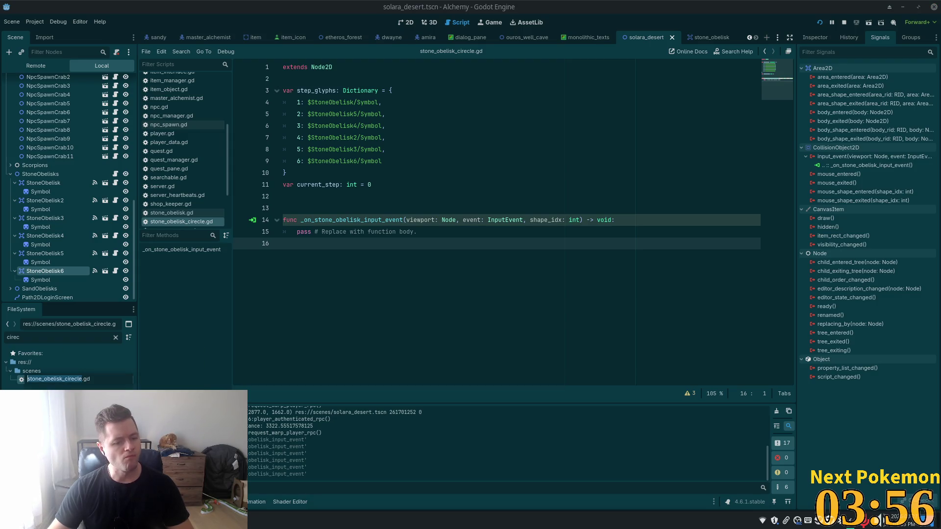
pyautogui.press('Right')
pyautogui.press('Left')
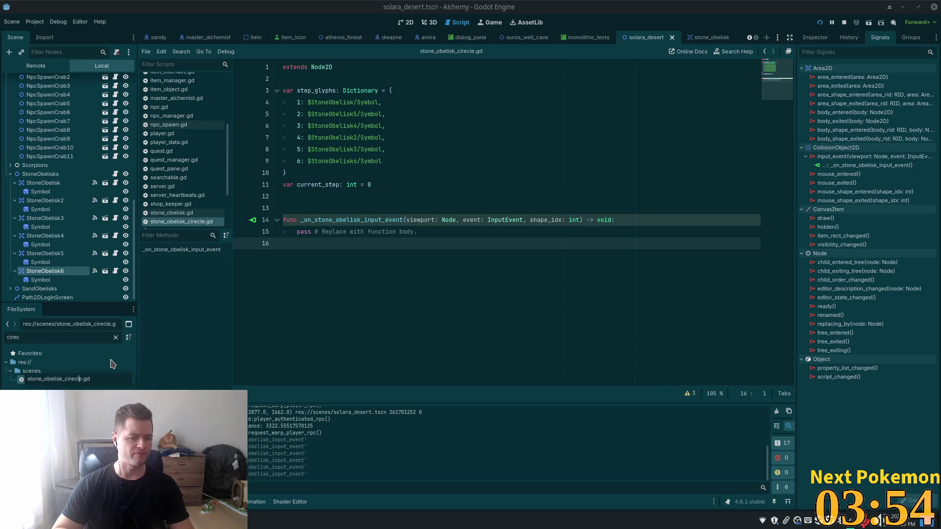
pyautogui.press('Return')
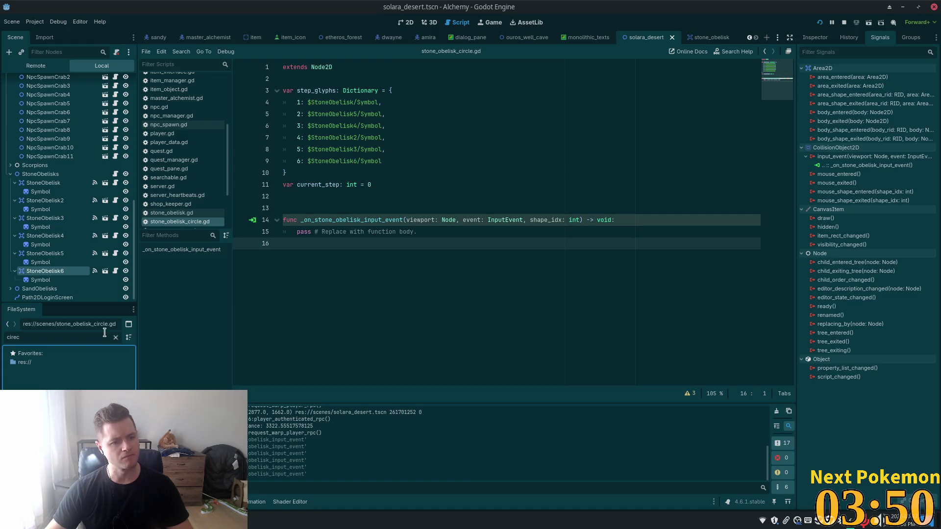
pyautogui.click(116, 337)
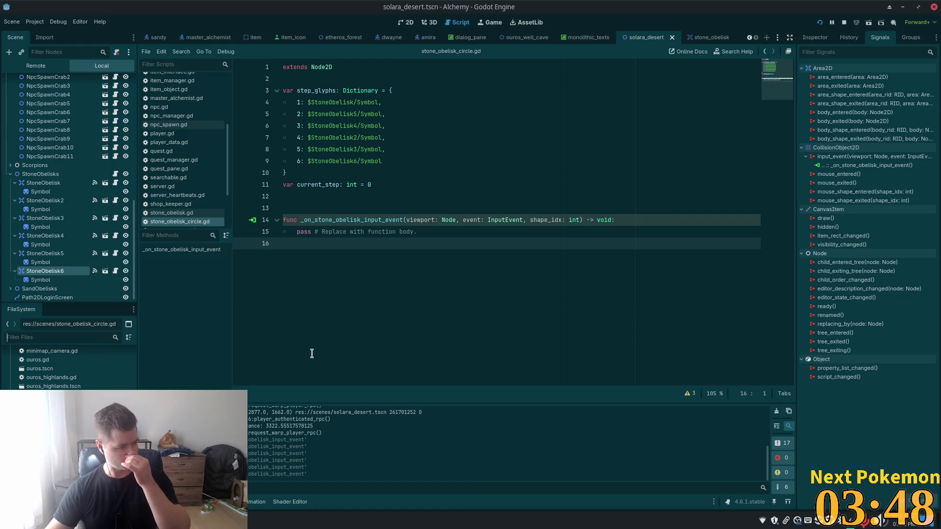
# Step: In Cursor, select the placeholder 'pass' line in stone_obelisk_circle.gd's input-event handler
pyautogui.click(505, 173)
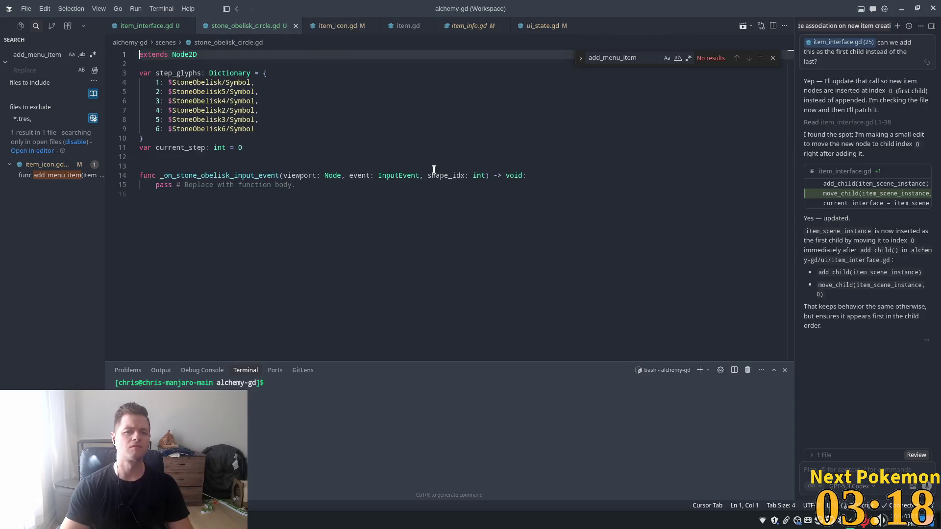
pyautogui.moveTo(313, 186)
pyautogui.mouseDown()
pyautogui.moveTo(147, 185)
pyautogui.moveTo(155, 185)
pyautogui.mouseUp()
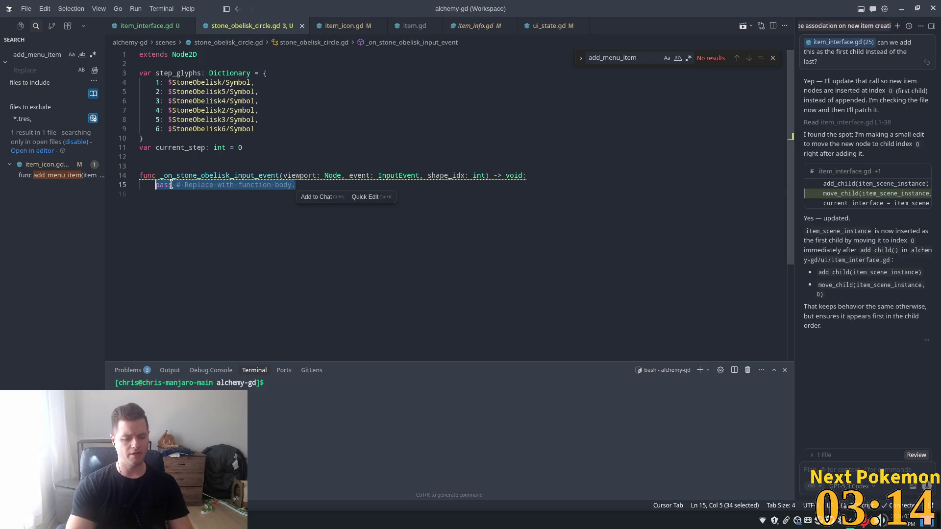
# Step: Replace pass with the suggested left-mouse-press if-check and start 'var step_id = event.' below it
pyautogui.write('if')
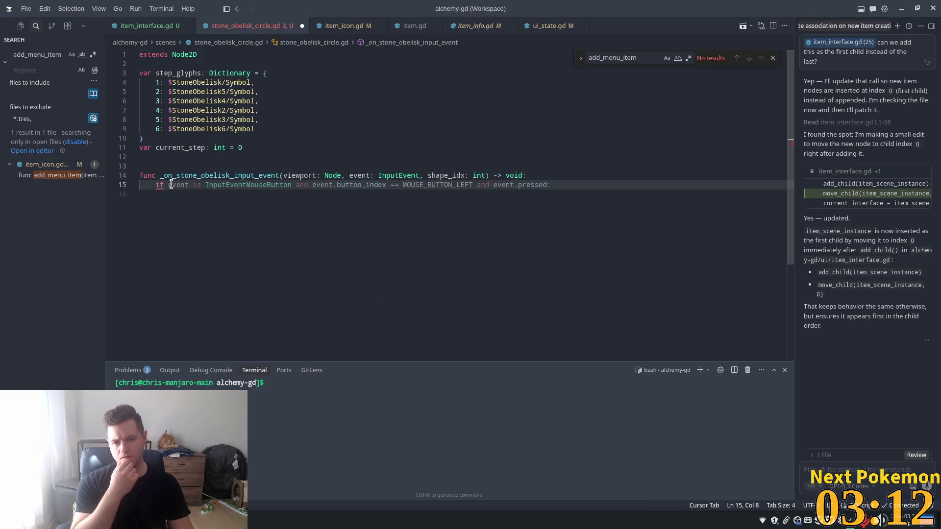
pyautogui.press('Tab')
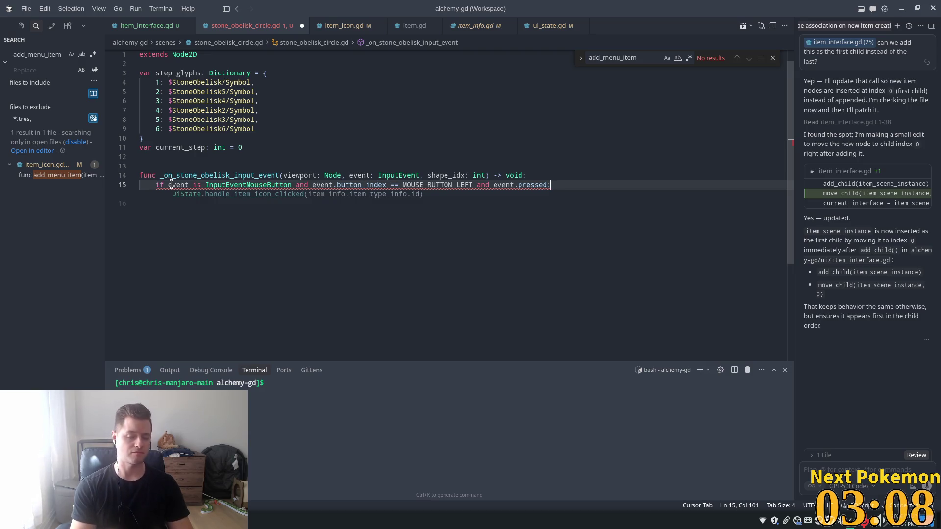
pyautogui.press('Return')
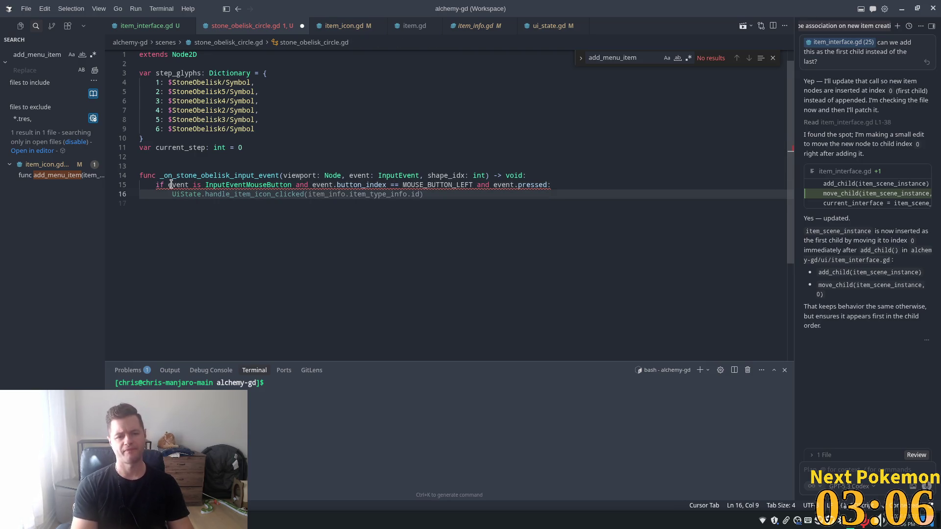
pyautogui.write('var')
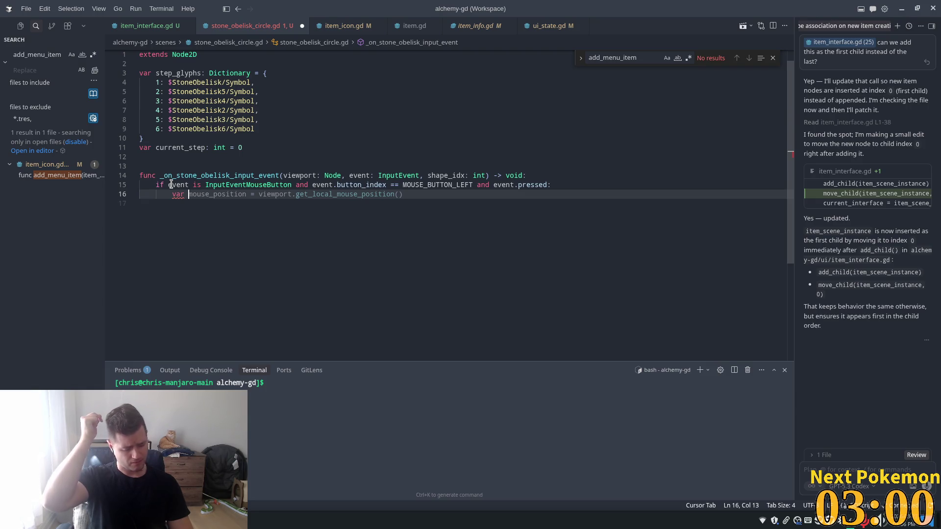
pyautogui.write('ste')
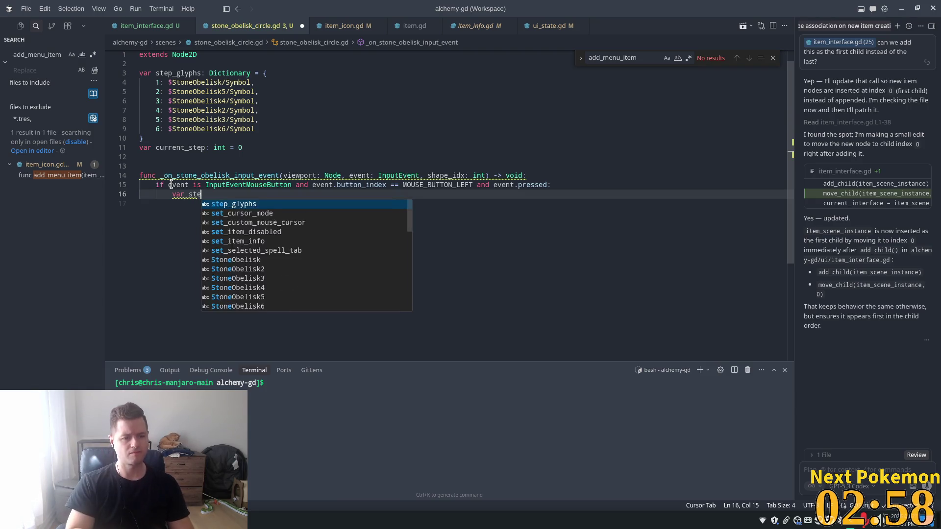
pyautogui.write('p_id = ')
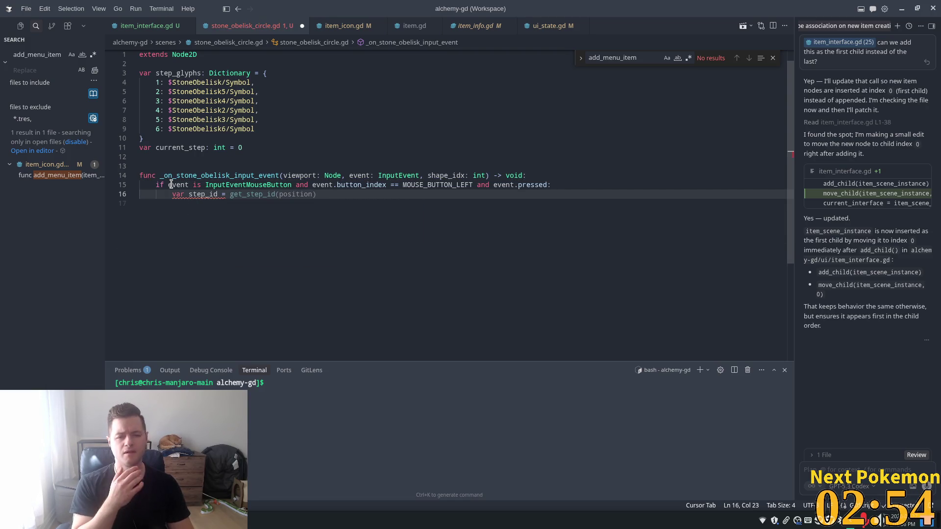
pyautogui.write('event')
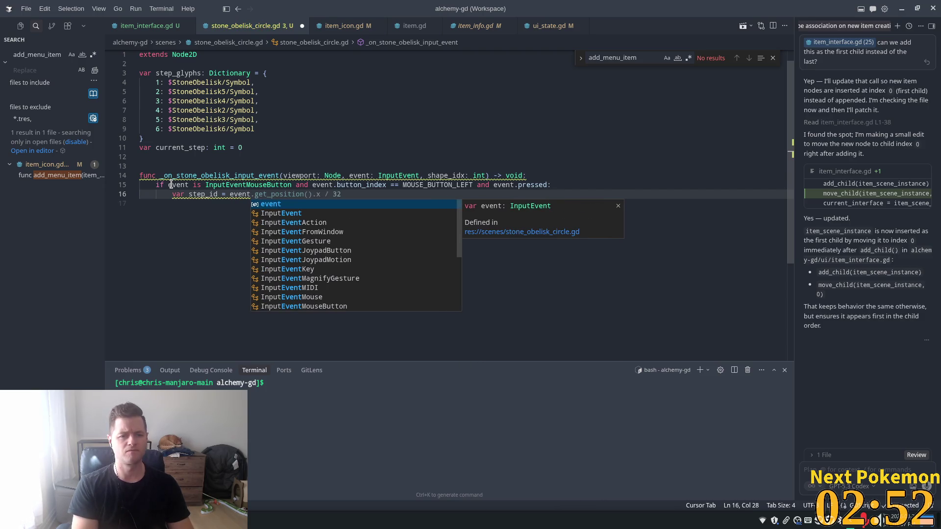
pyautogui.write('.')
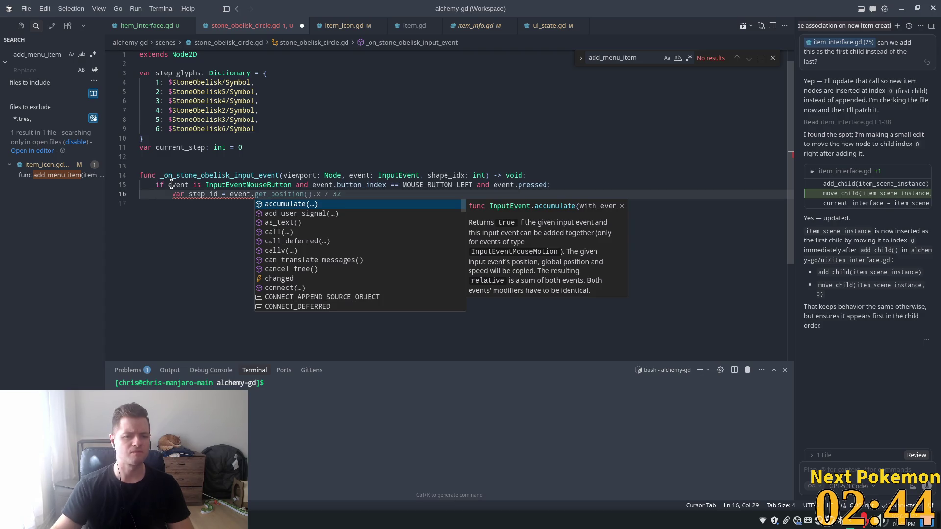
pyautogui.scroll(-6, 321, 243)
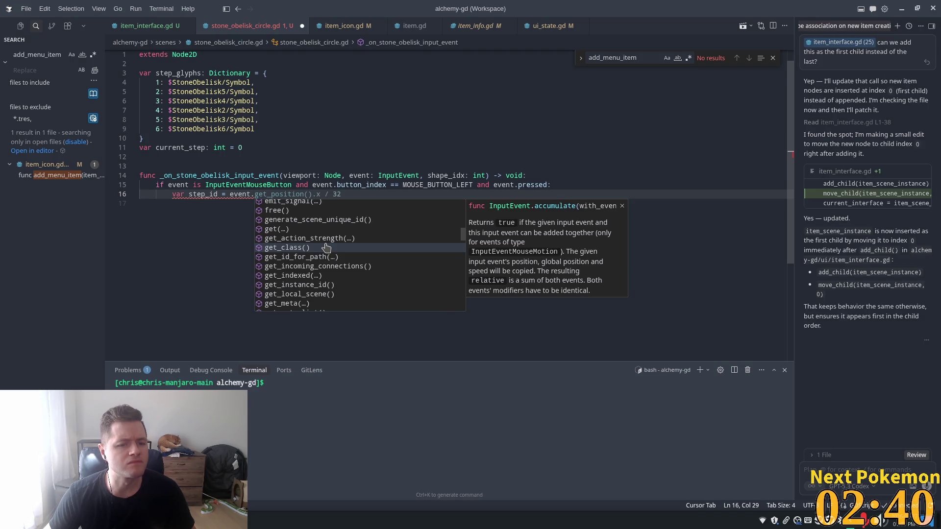
pyautogui.scroll(-6, 326, 247)
pyautogui.scroll(-3, 326, 245)
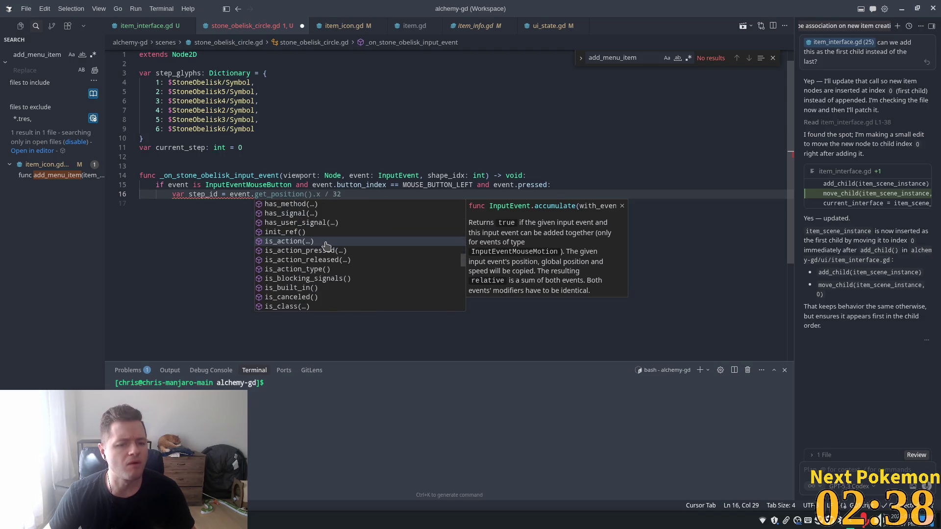
pyautogui.scroll(-10, 326, 245)
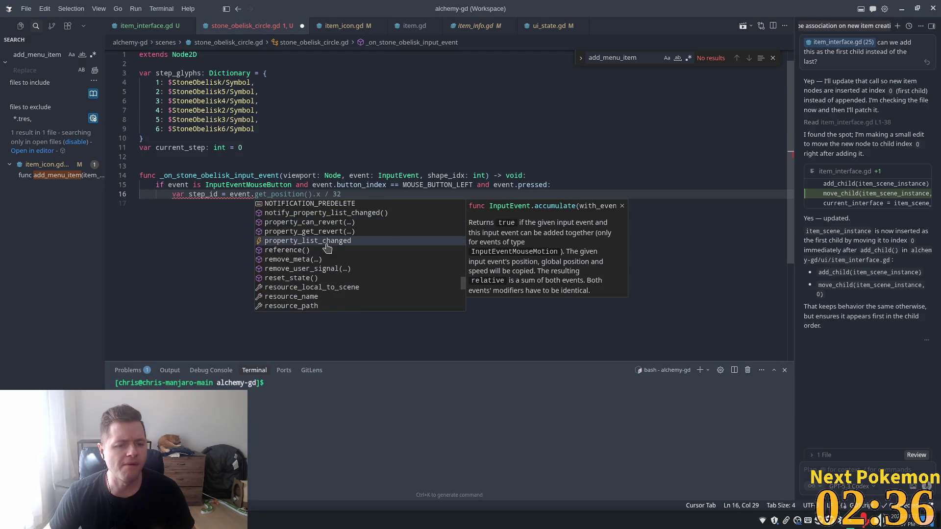
pyautogui.scroll(-8, 327, 247)
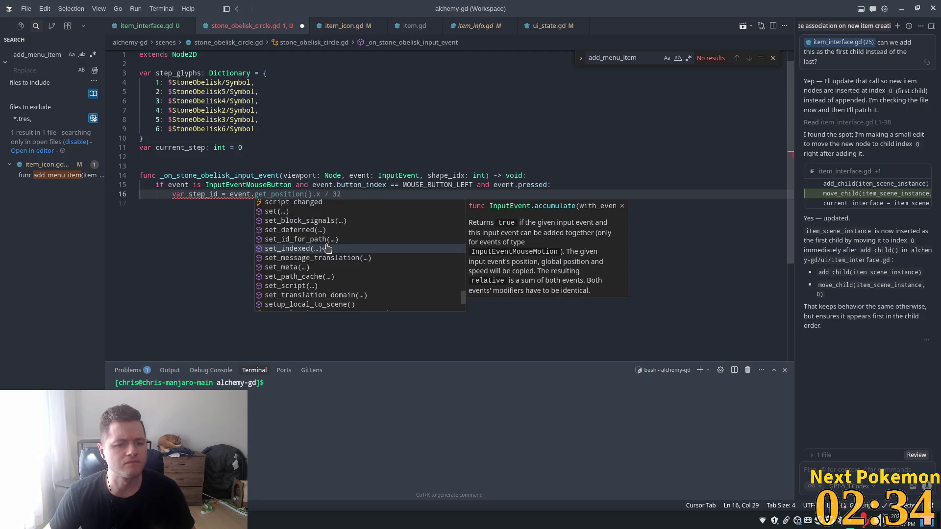
pyautogui.scroll(6, 353, 245)
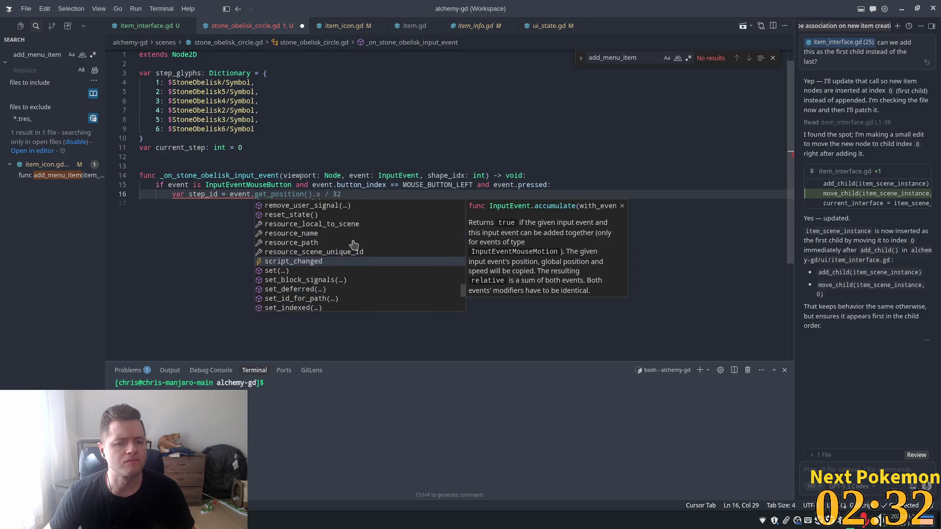
pyautogui.scroll(7, 352, 245)
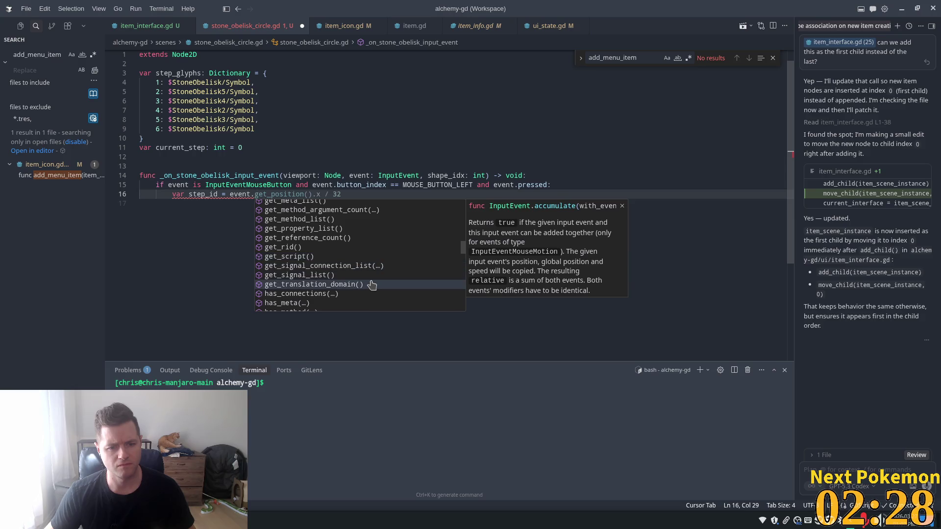
pyautogui.scroll(4, 371, 285)
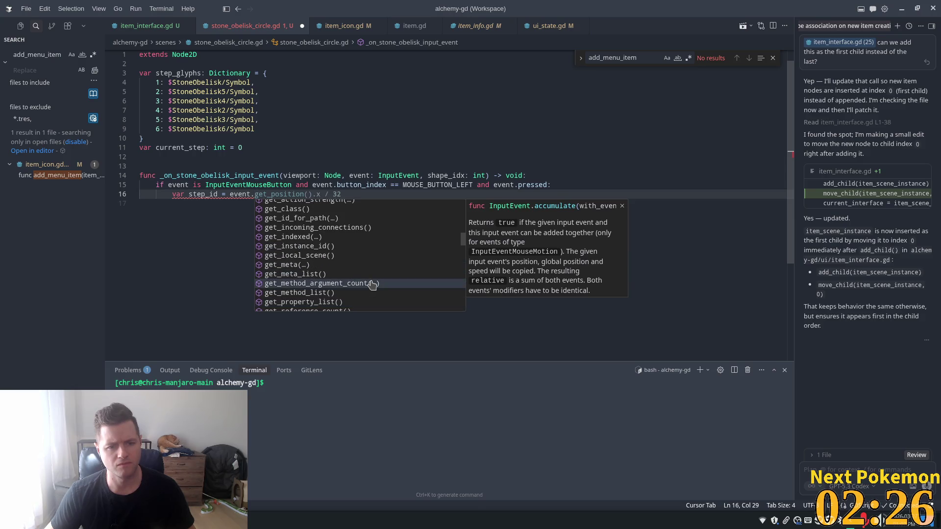
pyautogui.scroll(4, 372, 284)
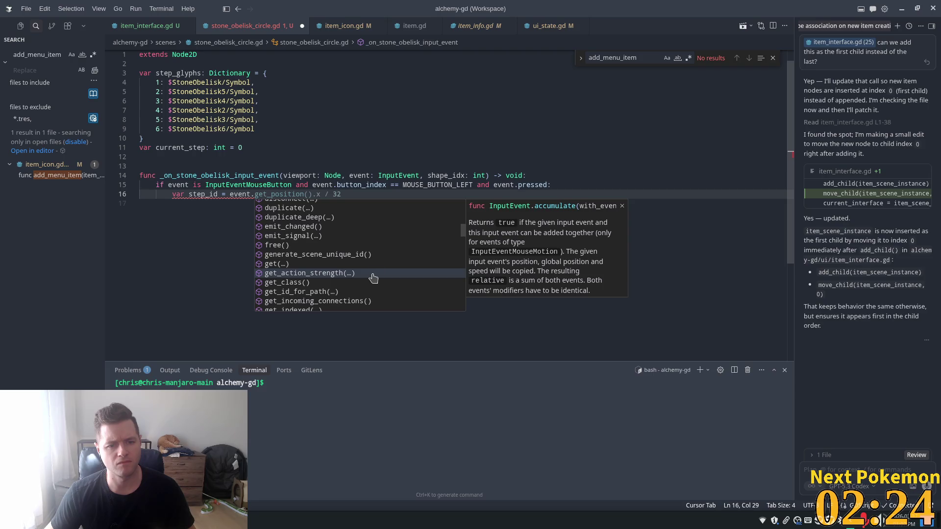
pyautogui.click(322, 175)
pyautogui.click(280, 194)
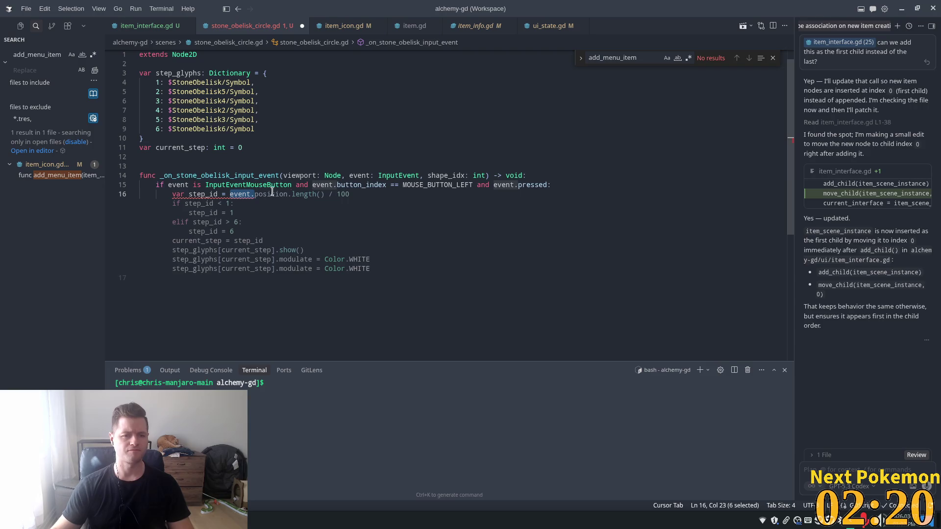
# Step: Insert a '# get the node that was clicked' comment and cut the step_id line back to a bare var
pyautogui.click(418, 195)
pyautogui.press('Escape')
pyautogui.press('Home')
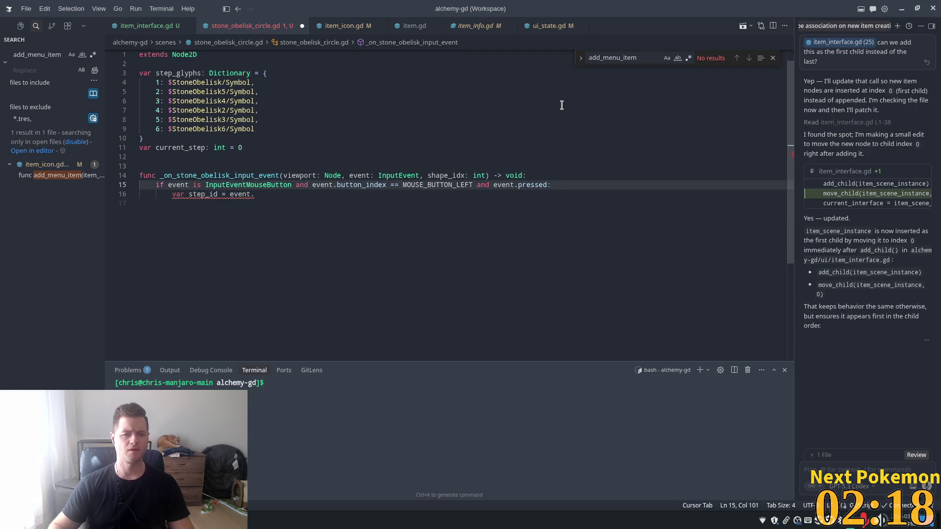
pyautogui.hotkey('ctrl', 'shift', 'Return')
pyautogui.write('# ')
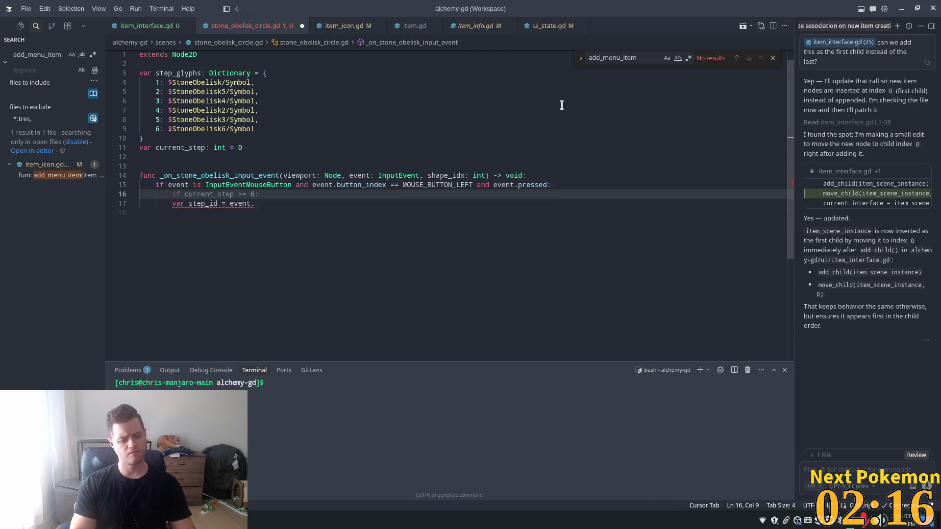
pyautogui.write('get the node that was cl')
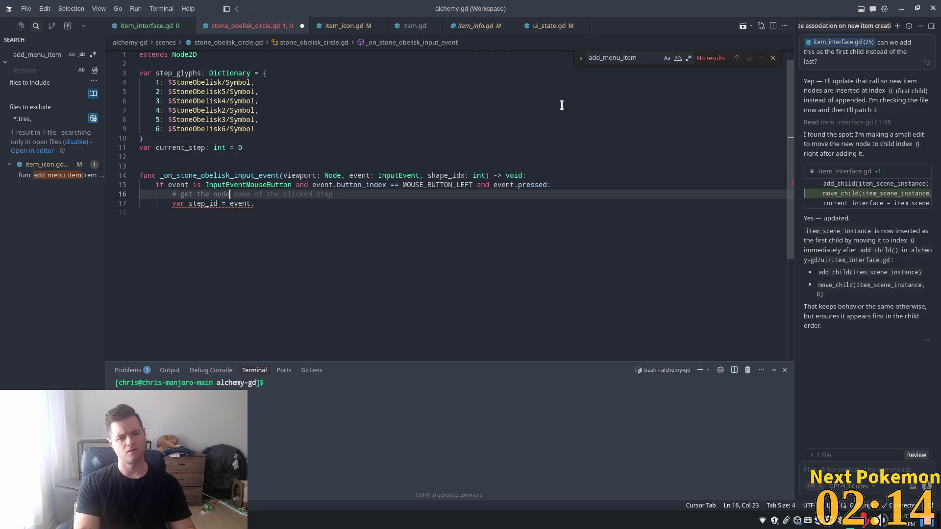
pyautogui.write('icked')
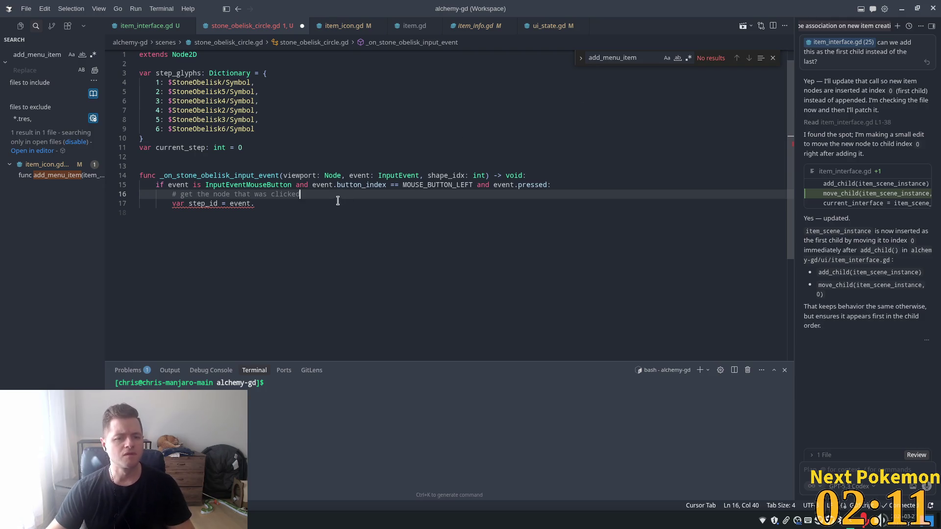
pyautogui.press('Tab')
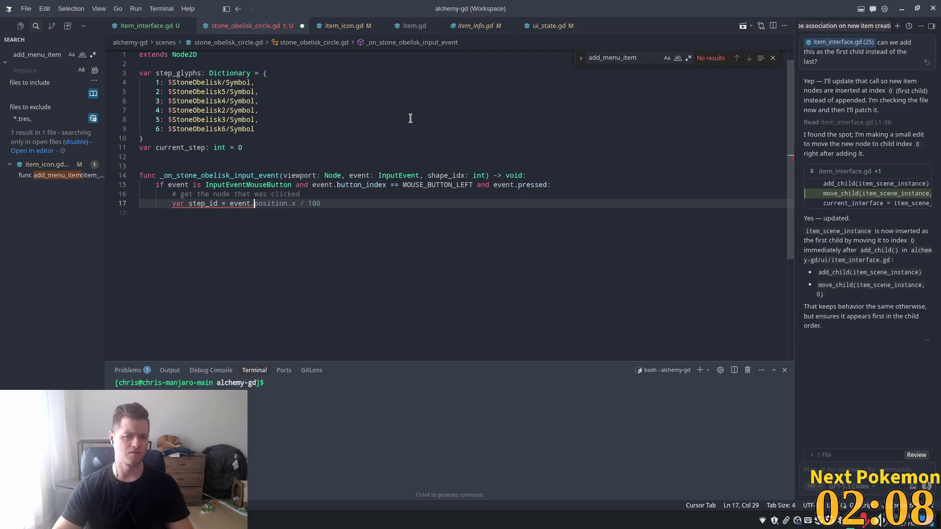
pyautogui.hotkey('ctrl', 'shift', 'Left')
pyautogui.hotkey('ctrl', 'shift', 'Left')
pyautogui.hotkey('ctrl', 'shift', 'Left')
pyautogui.press('BackSpace')
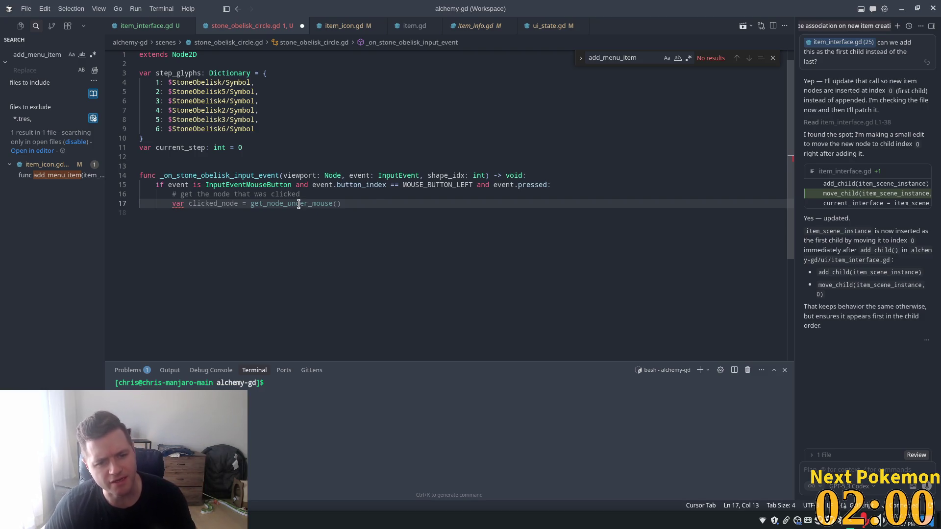
# Step: Attach the handler's signature lines to the AI chat with Ctrl+L
pyautogui.click(392, 175)
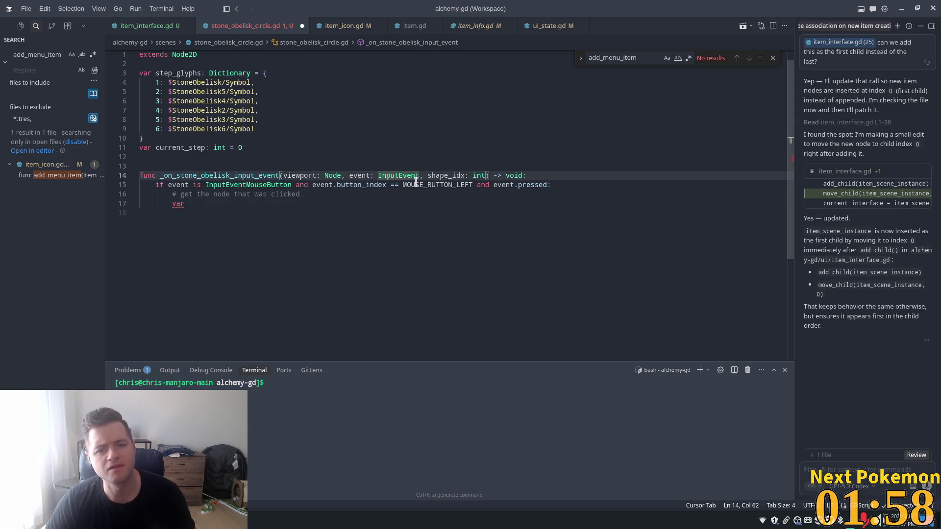
pyautogui.click(289, 175)
pyautogui.click(194, 175)
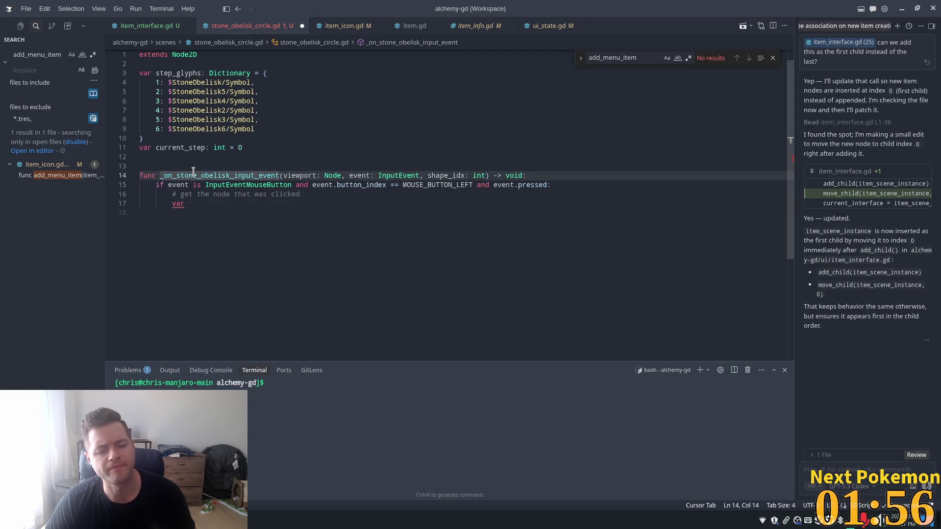
pyautogui.click(324, 194)
pyautogui.moveTo(526, 175)
pyautogui.mouseDown()
pyautogui.moveTo(149, 168)
pyautogui.moveTo(181, 170)
pyautogui.mouseUp()
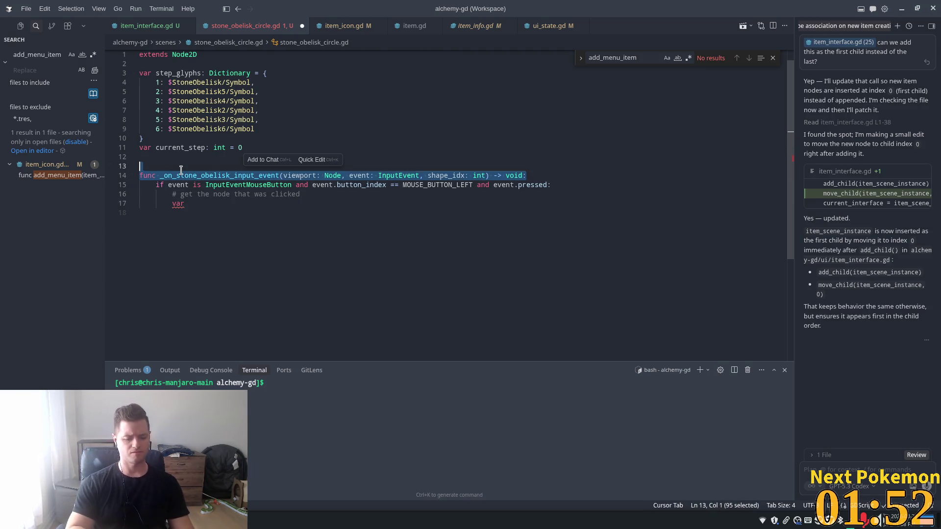
pyautogui.hotkey('ctrl', 'l')
# Step: Ask the chat whether there's a way to get the node that fired the click event
pyautogui.write('re a')
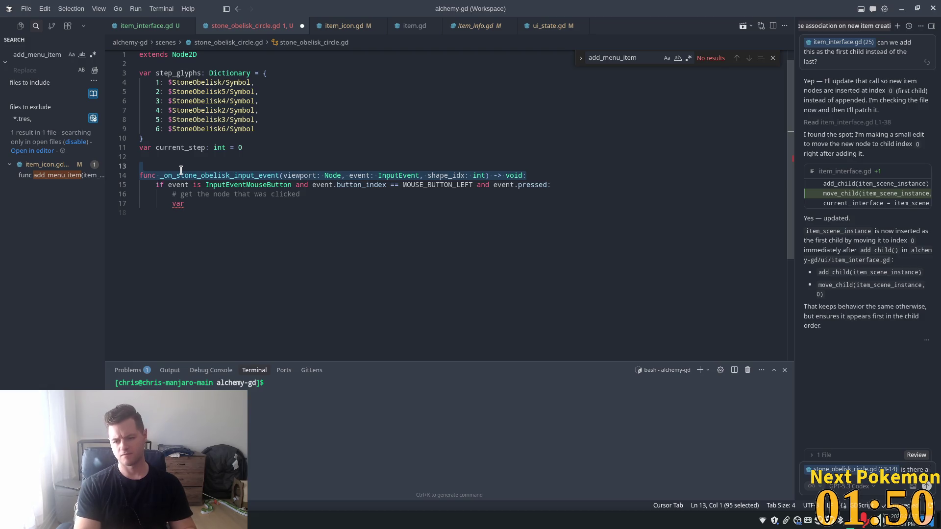
pyautogui.write(' way to get the ')
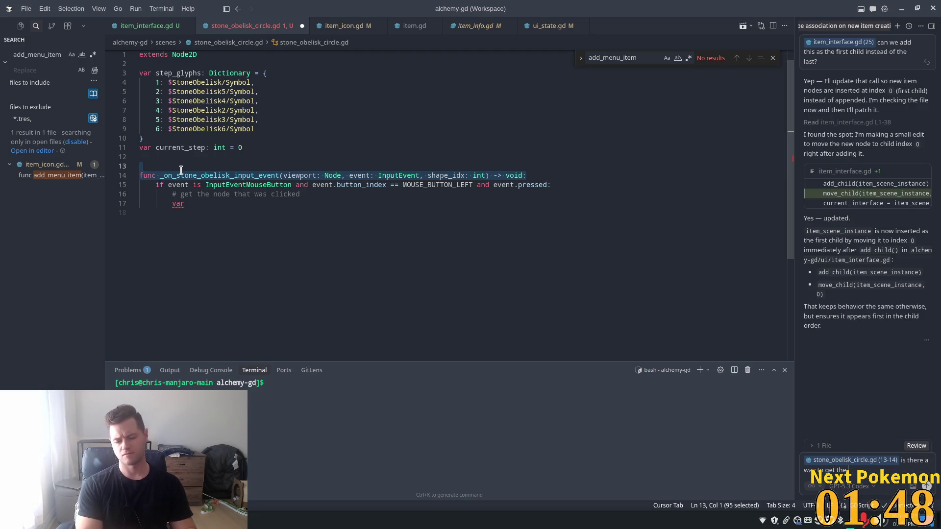
pyautogui.write('node trha')
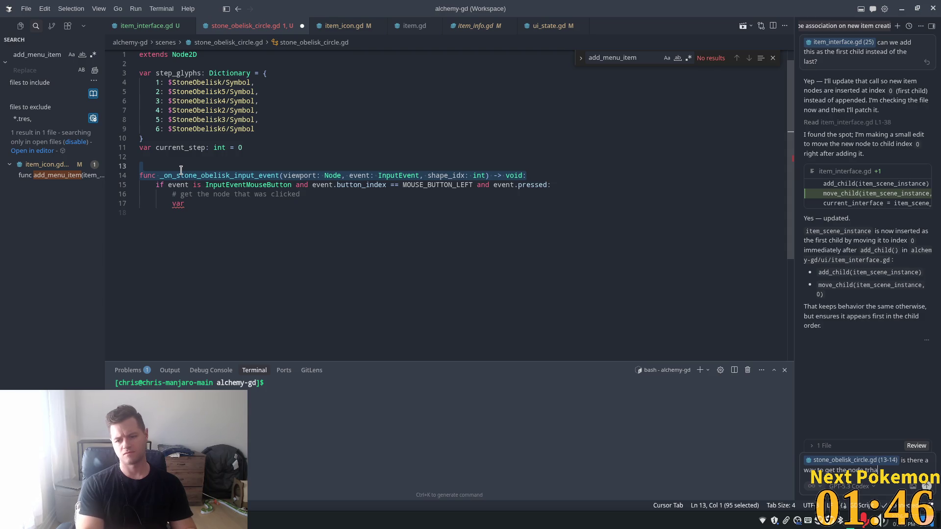
pyautogui.press('BackSpace')
pyautogui.write('ha')
pyautogui.write(' fire')
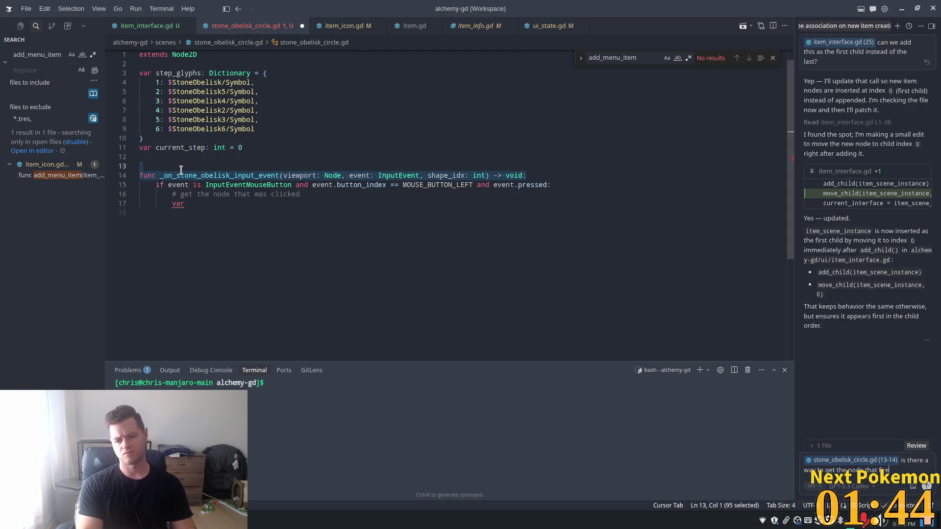
pyautogui.write('is event')
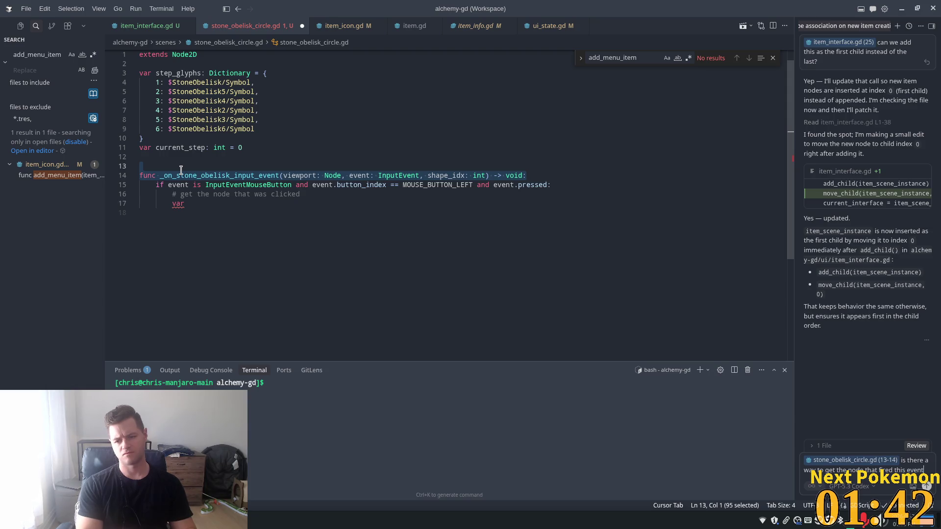
pyautogui.write(' when it was d')
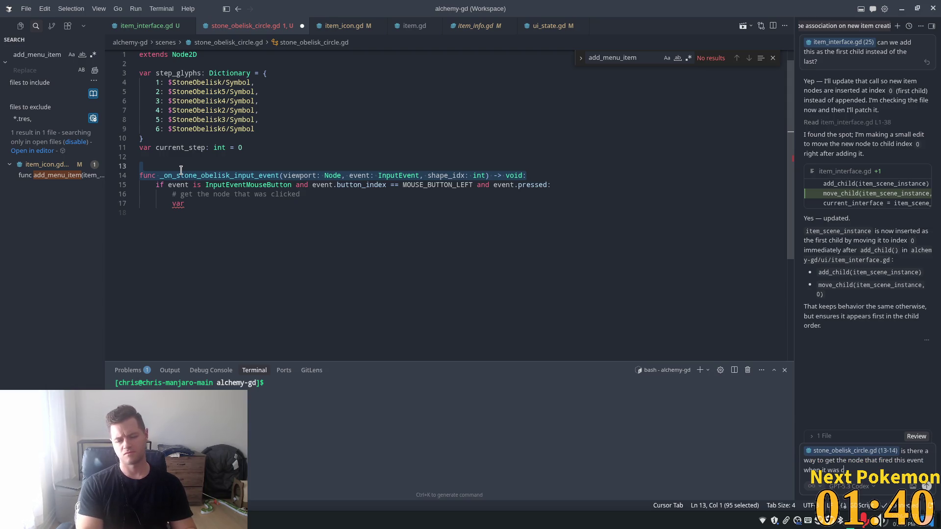
pyautogui.write('cked?')
pyautogui.press('Return')
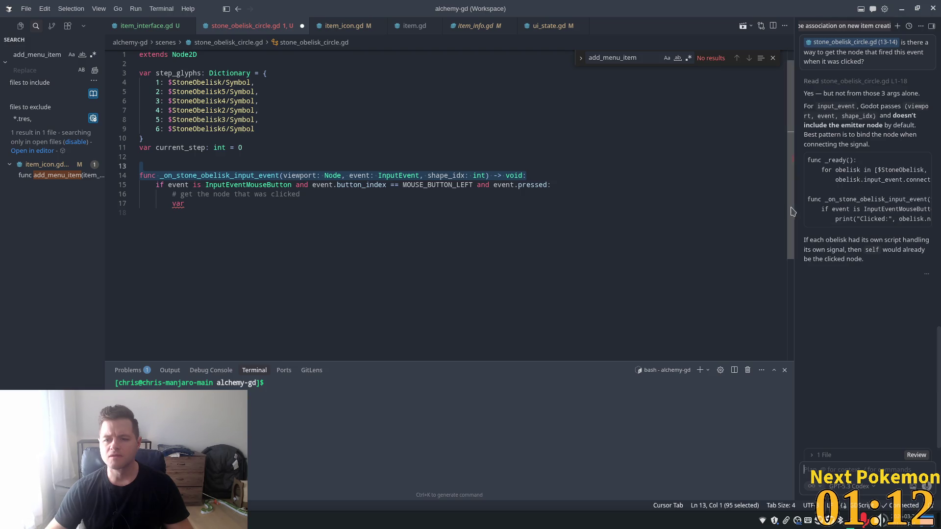
# Step: Widen the chat to read the signal-binding answer, then resize it back beside the code
pyautogui.moveTo(626, 212); pyautogui.dragTo(505, 226)
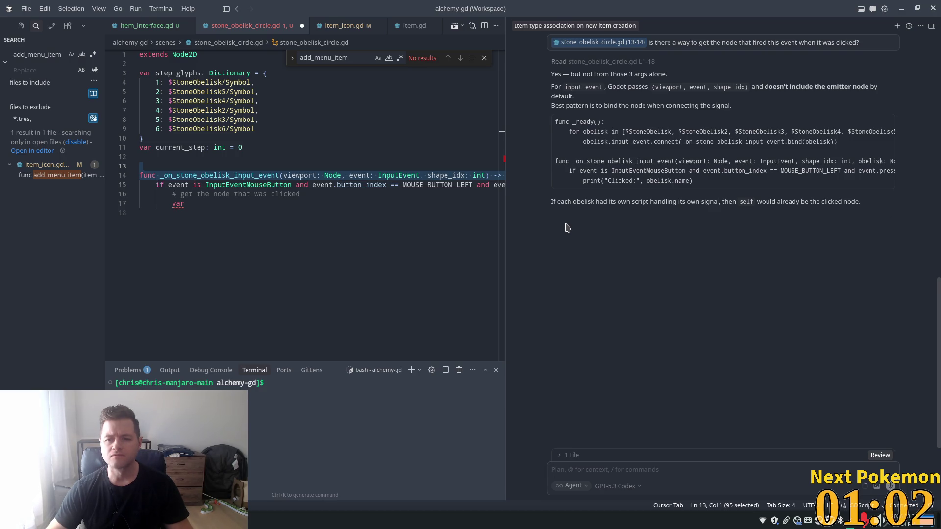
pyautogui.moveTo(505, 127)
pyautogui.mouseDown()
pyautogui.moveTo(696, 166)
pyautogui.moveTo(683, 165)
pyautogui.mouseUp()
pyautogui.click(309, 212)
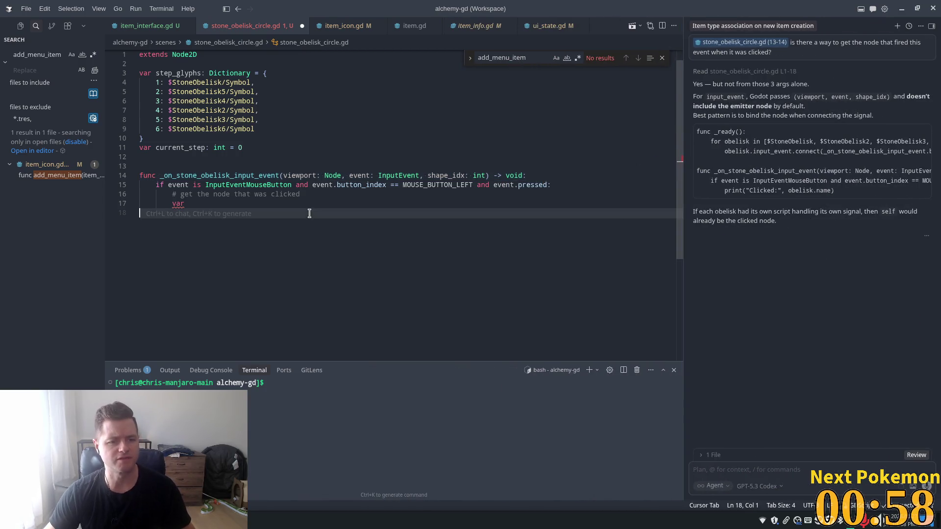
pyautogui.click(301, 200)
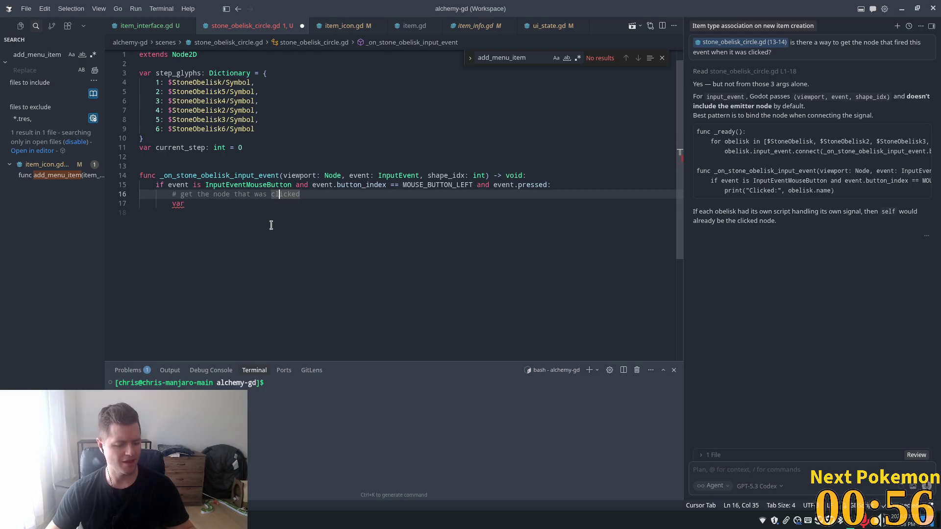
pyautogui.press('Down')
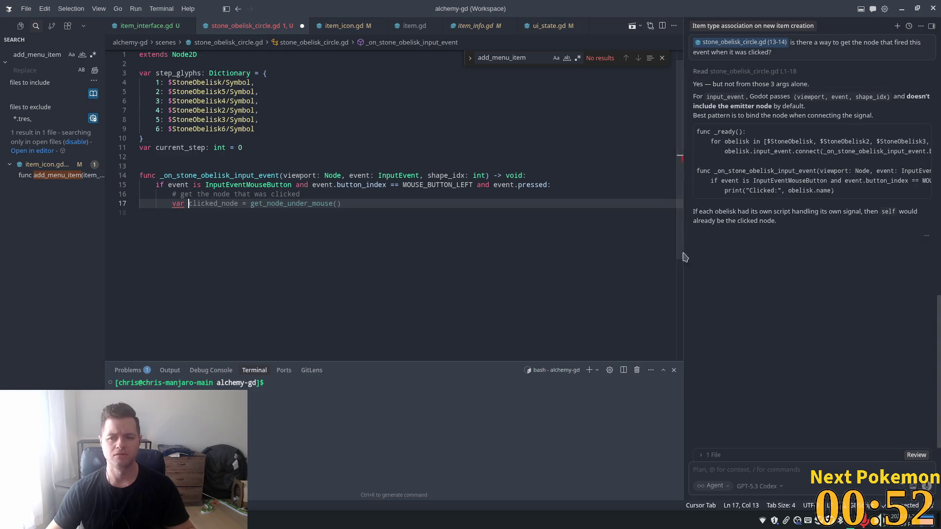
pyautogui.moveTo(684, 239)
pyautogui.mouseDown()
pyautogui.moveTo(499, 255)
pyautogui.moveTo(698, 264)
pyautogui.mouseUp()
# Step: Back in Godot, edit the _on_stone_obelisk_input_event connection with Advanced options turned on
pyautogui.hotkey('alt', 'Tab')
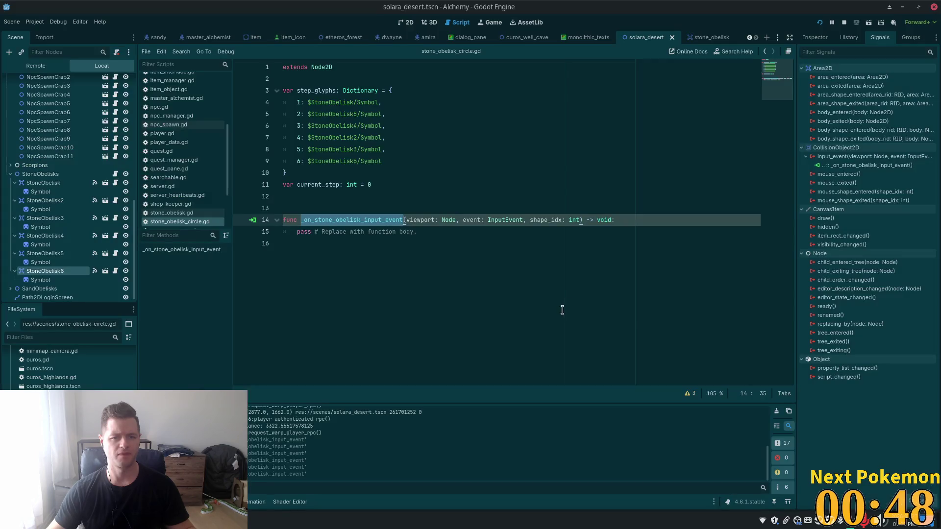
pyautogui.doubleClick(835, 165)
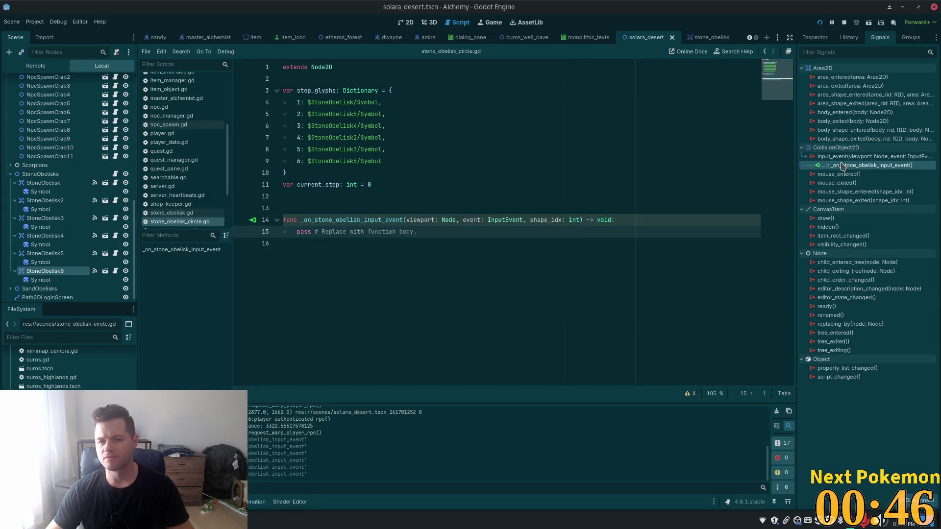
pyautogui.rightClick(846, 167)
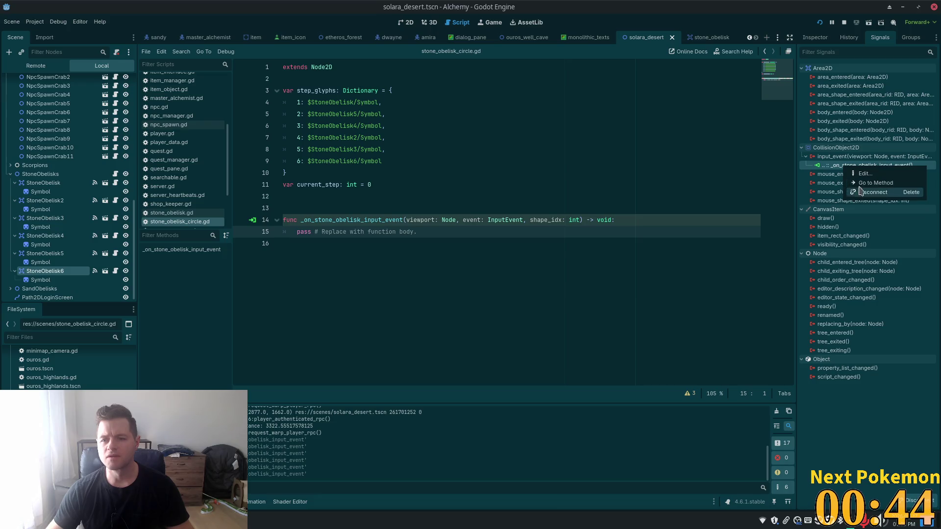
pyautogui.click(864, 174)
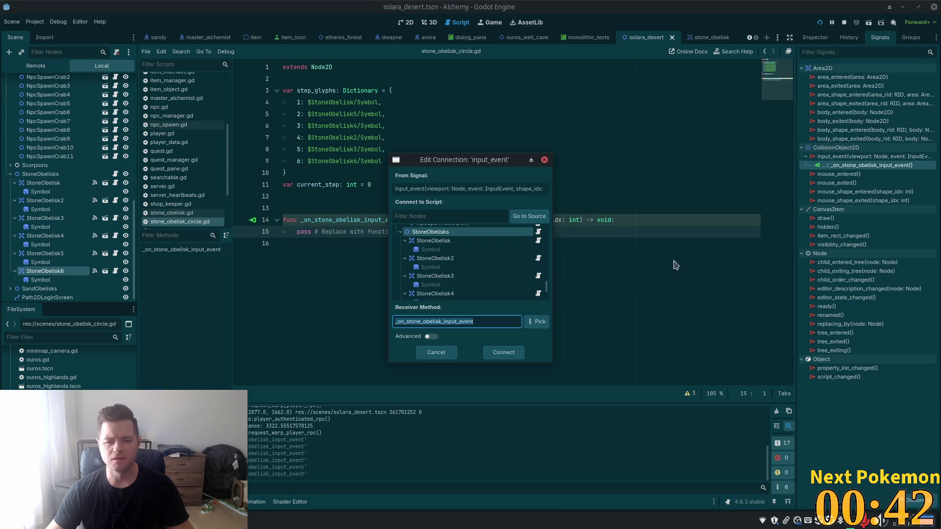
pyautogui.click(433, 337)
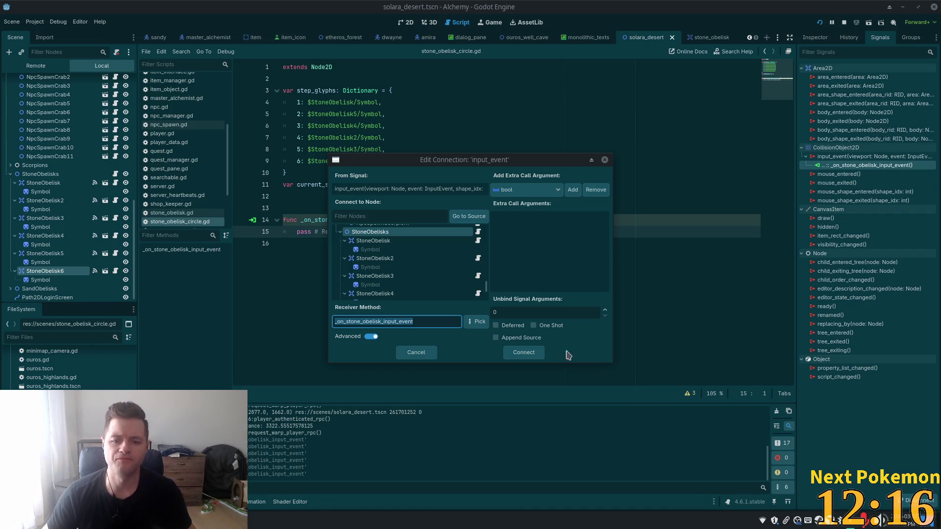
# Step: Open the extra call argument type dropdown in the Edit Connection dialog
pyautogui.click(548, 191)
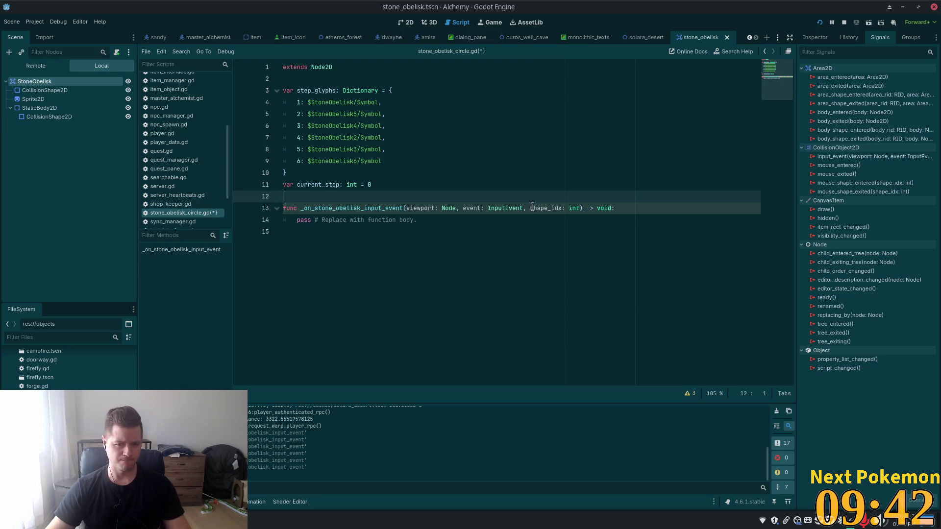
# Step: Delete the placeholder input-event handler from the obelisk script and save it
pyautogui.click(503, 221)
pyautogui.hotkey('shift', 'Up')
pyautogui.hotkey('shift', 'Up')
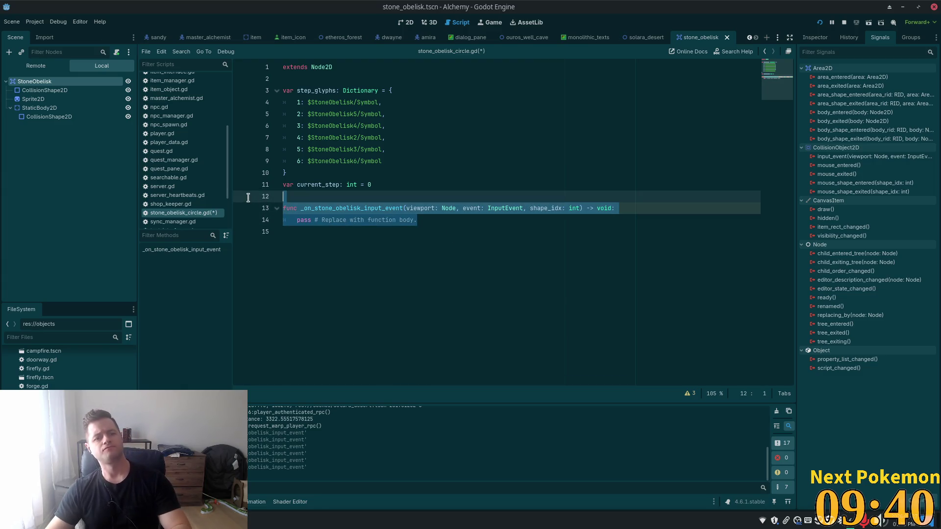
pyautogui.press('BackSpace')
pyautogui.press('BackSpace')
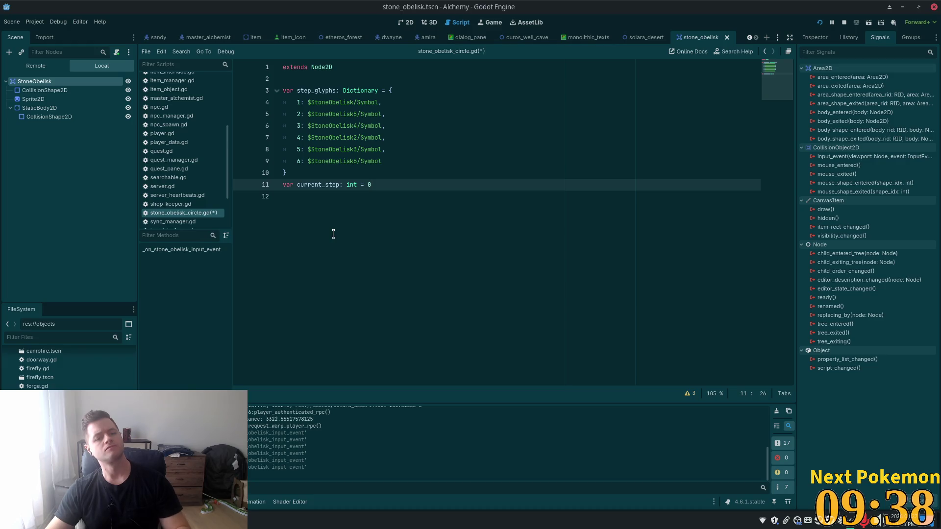
pyautogui.hotkey('ctrl', 's')
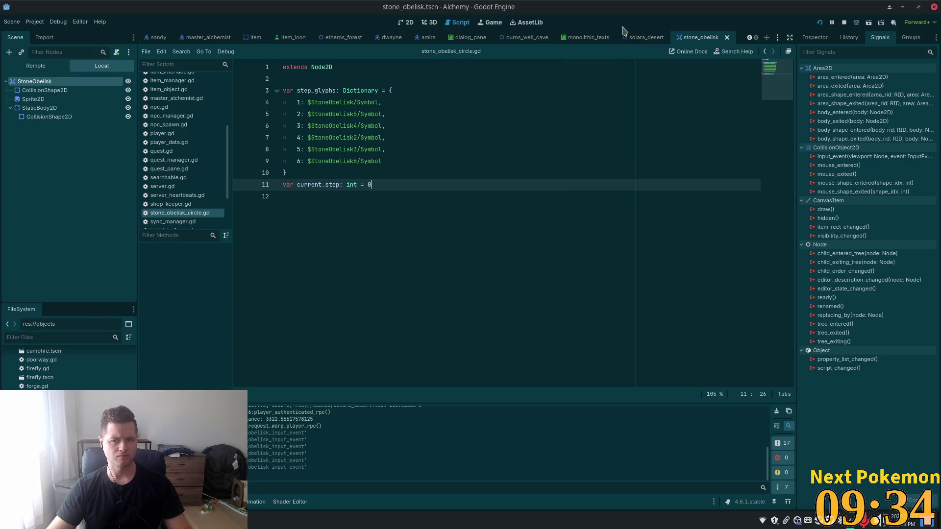
# Step: In the solara_desert scene, collapse the child lists of StoneObelisk through StoneObelisk6
pyautogui.click(642, 37)
pyautogui.scroll(-5, 73, 235)
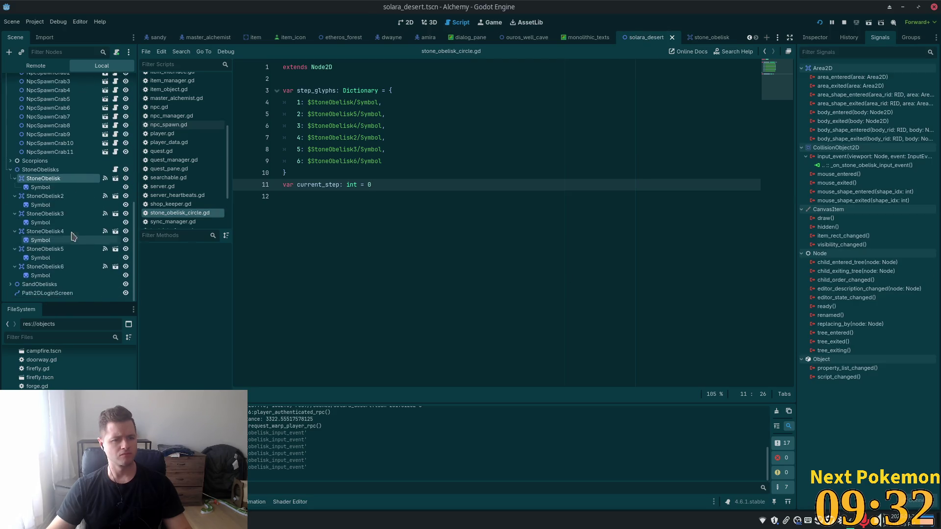
pyautogui.keyDown('ctrl'); pyautogui.click(43, 196); pyautogui.keyUp('ctrl')
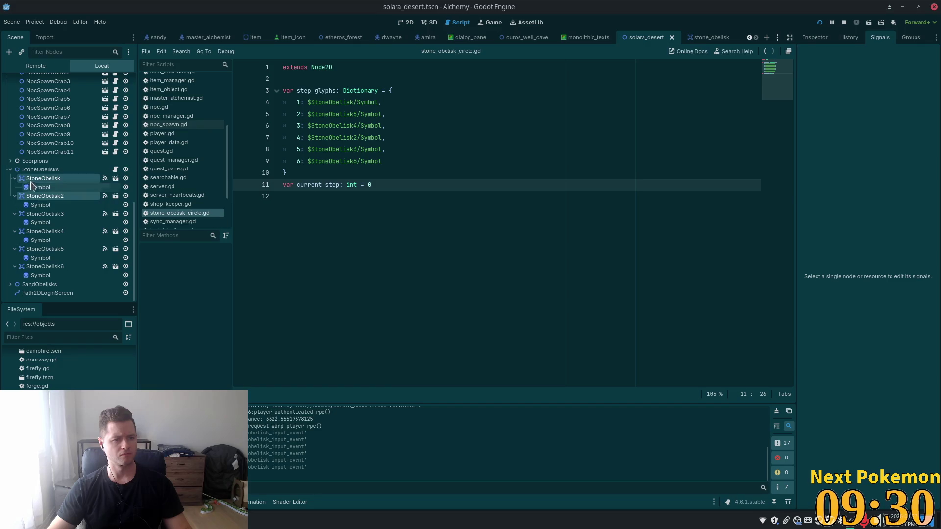
pyautogui.click(15, 178)
pyautogui.click(15, 196)
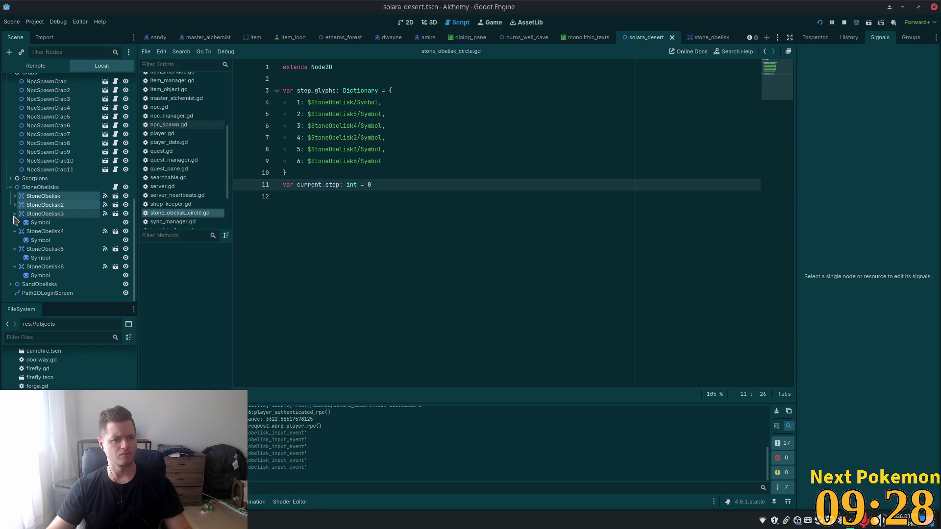
pyautogui.click(15, 213)
pyautogui.click(15, 239)
pyautogui.click(15, 232)
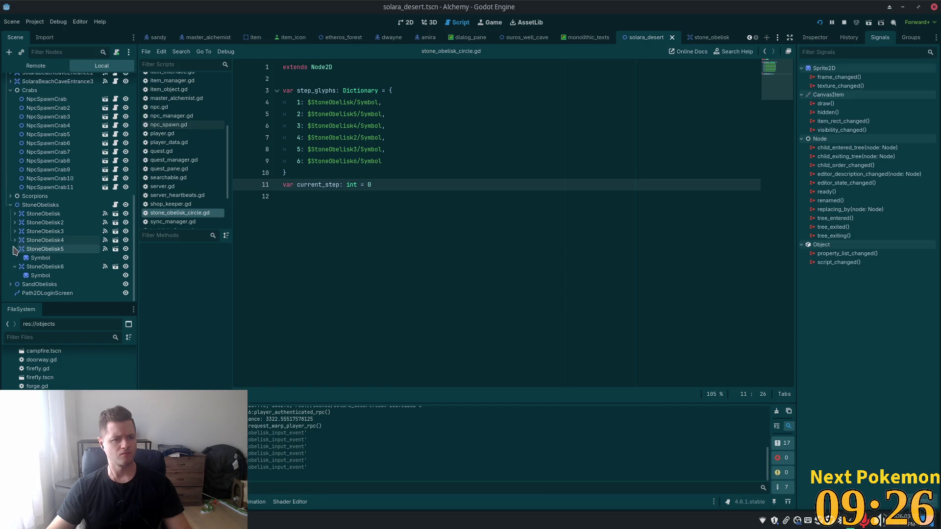
pyautogui.click(15, 249)
pyautogui.click(14, 266)
# Step: Select StoneObelisk alone to display its signal connections
pyautogui.click(44, 231)
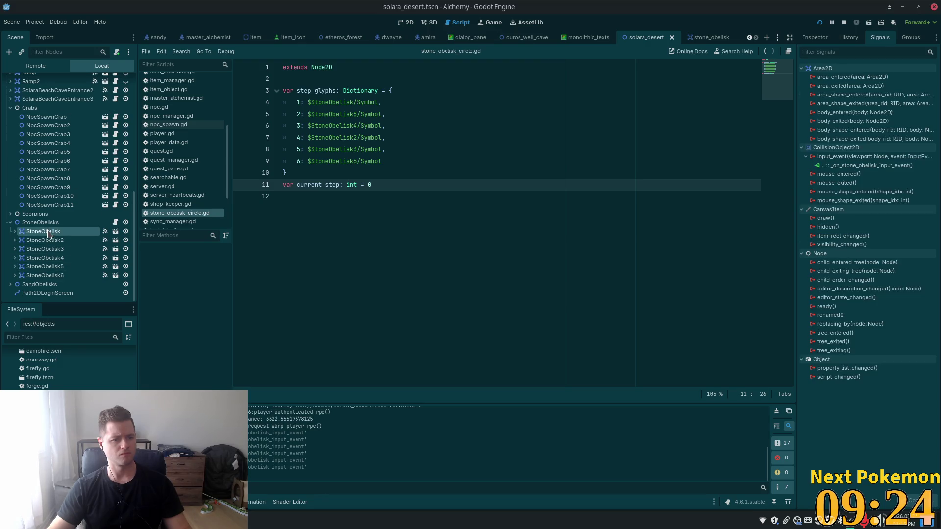
pyautogui.keyDown('shift'); pyautogui.click(55, 272); pyautogui.keyUp('shift')
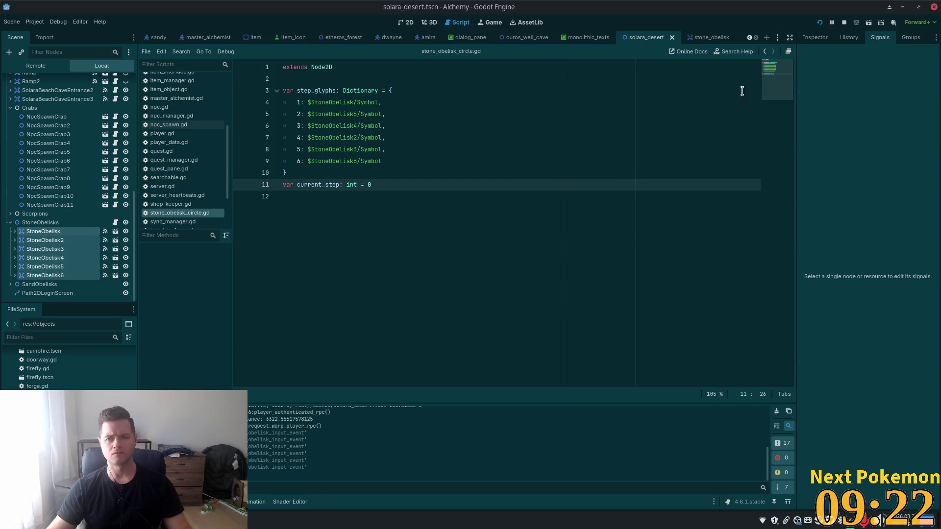
pyautogui.click(855, 38)
pyautogui.click(872, 38)
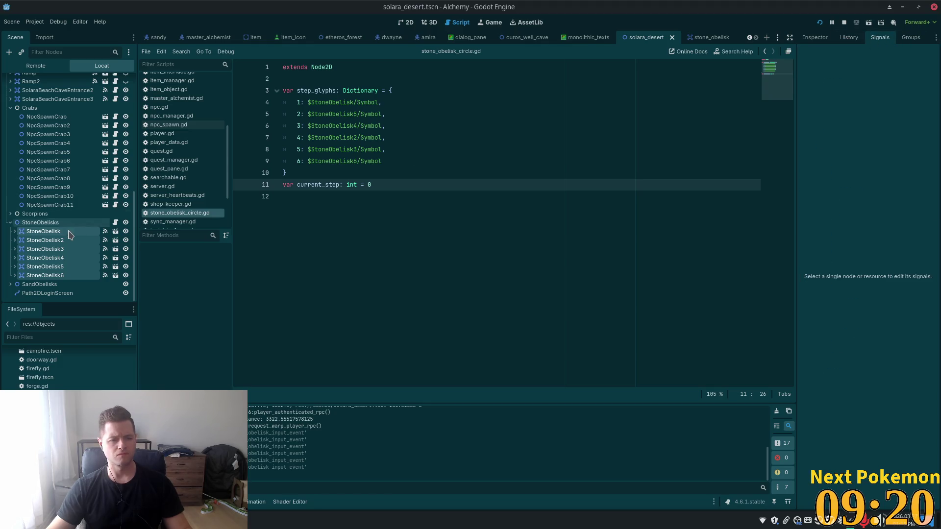
pyautogui.click(43, 231)
# Step: Disconnect the old input_event connections from StoneObelisk and StoneObelisk2
pyautogui.click(867, 165)
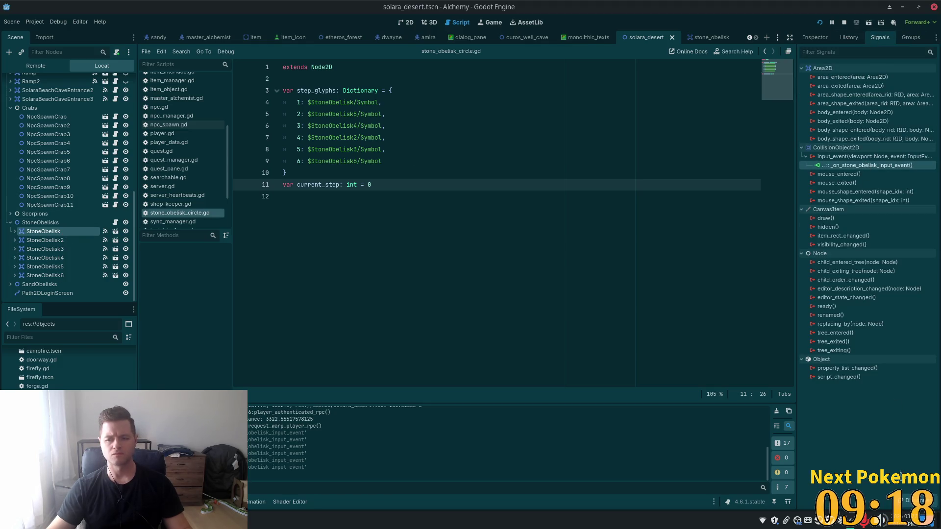
pyautogui.click(913, 506)
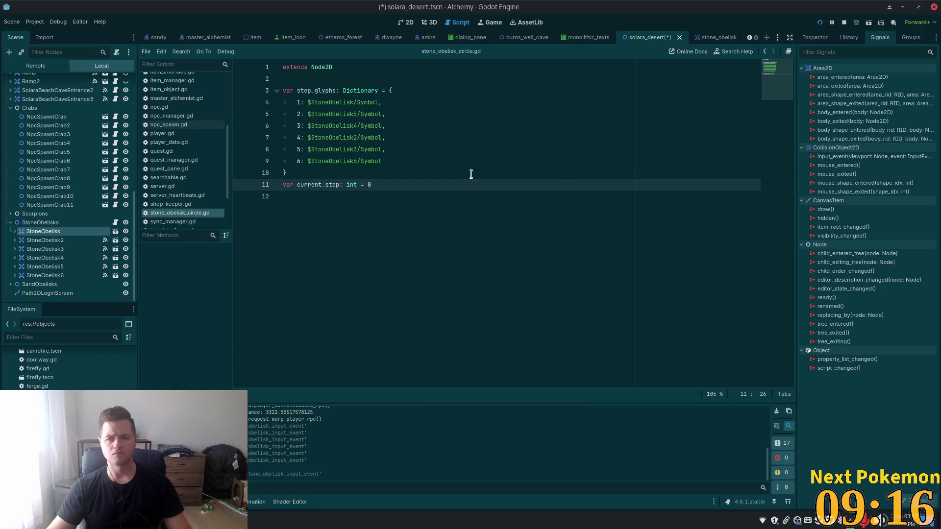
pyautogui.click(45, 241)
pyautogui.click(867, 165)
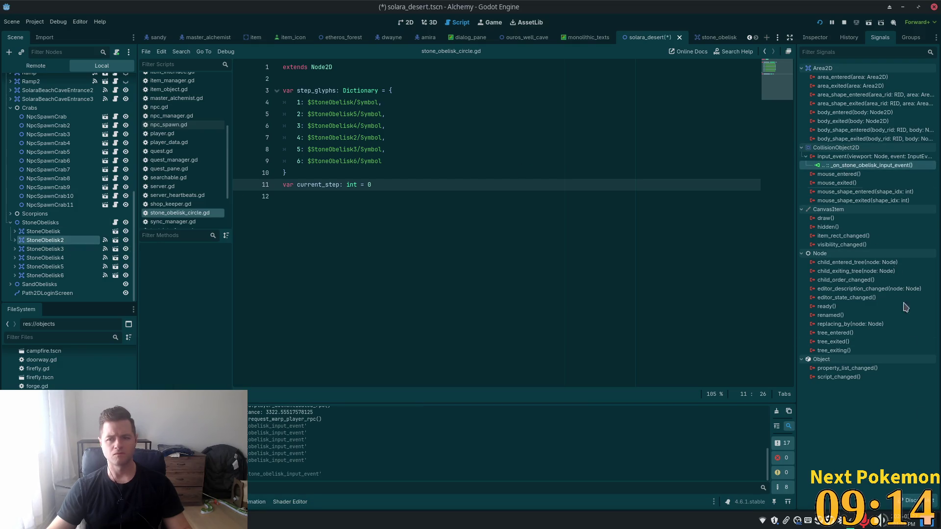
pyautogui.click(909, 507)
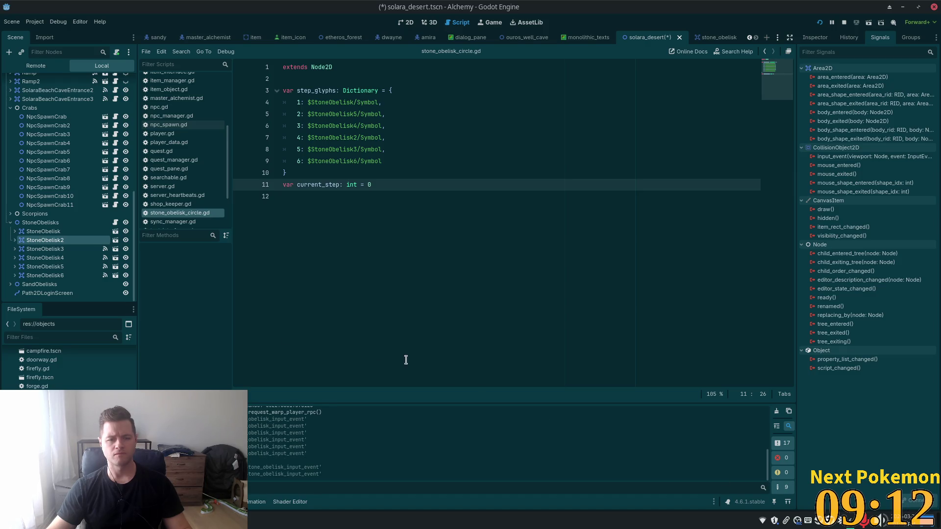
pyautogui.click(44, 231)
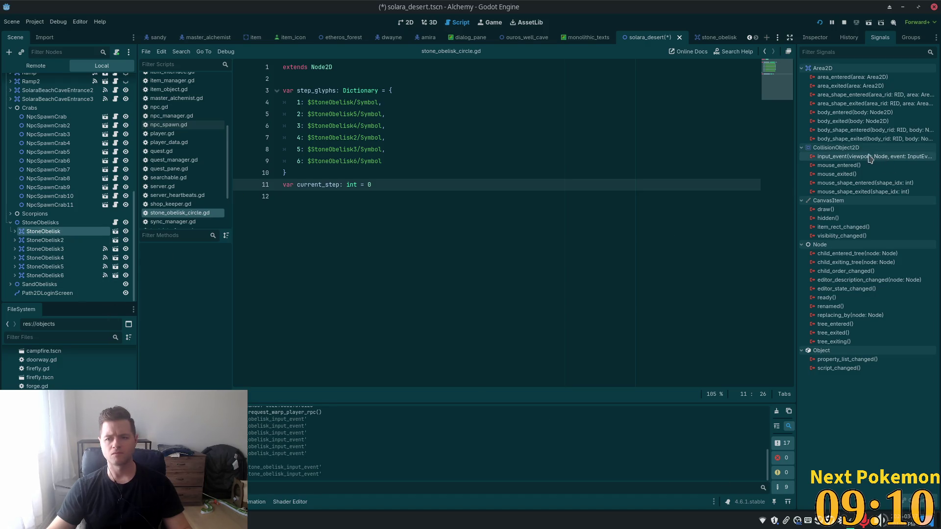
# Step: Start a new input_event connection for StoneObelisk with StoneObelisks as the receiving node
pyautogui.doubleClick(835, 158)
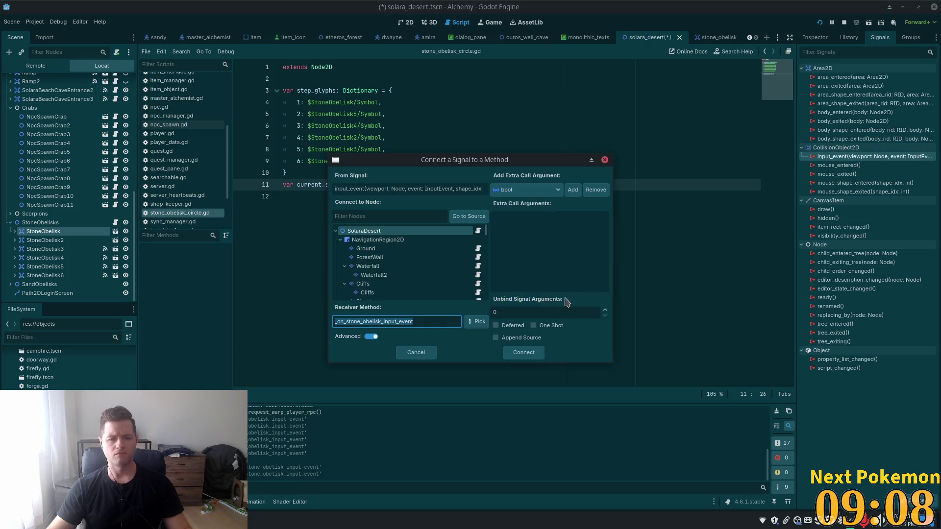
pyautogui.click(468, 216)
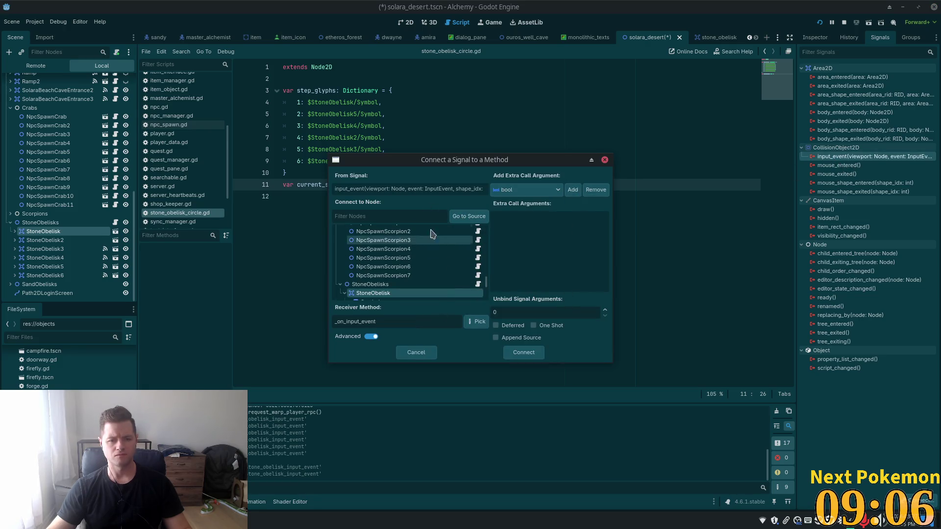
pyautogui.scroll(-3, 399, 281)
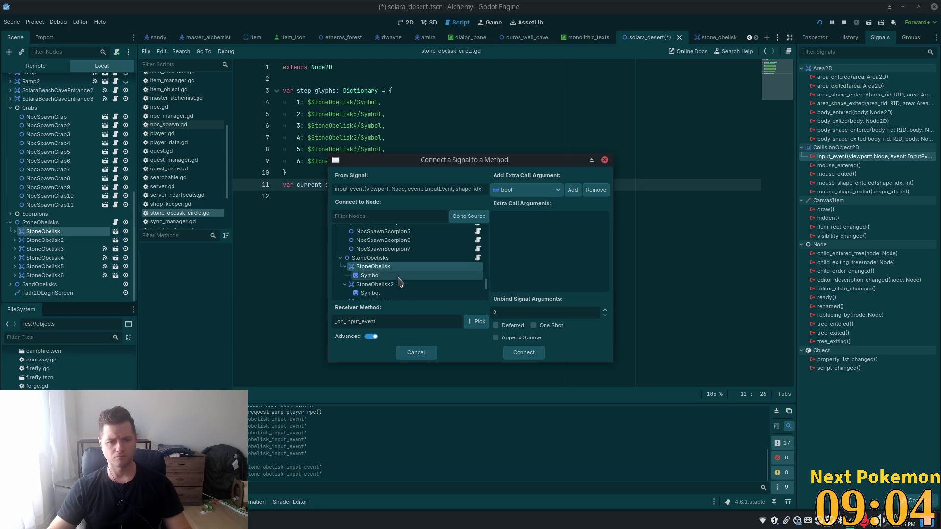
pyautogui.click(378, 258)
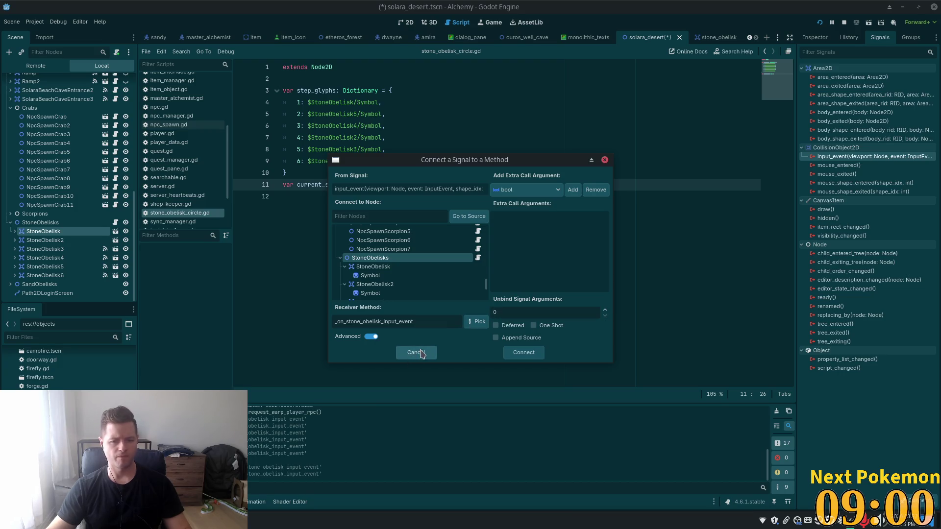
pyautogui.doubleClick(440, 324)
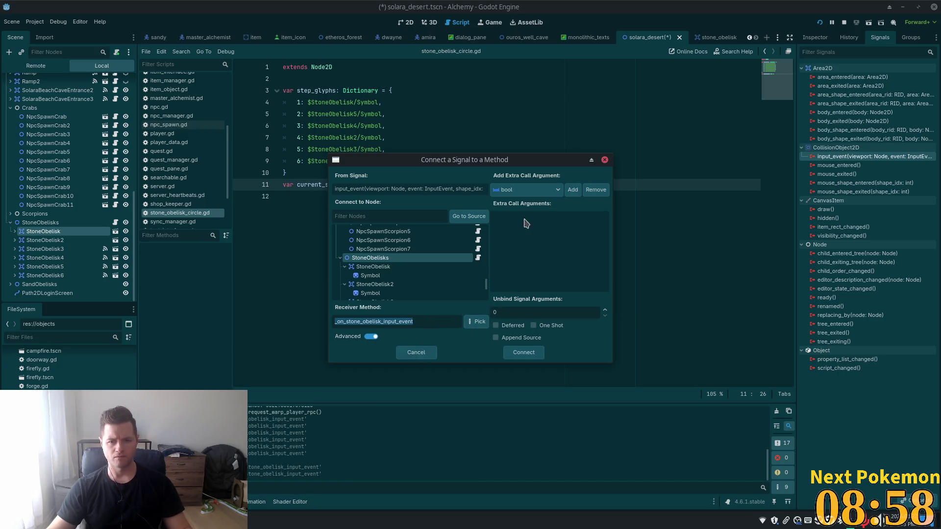
# Step: Bind an extra int argument of 1 and connect, generating _on_stone_obelisk_input_event
pyautogui.click(553, 195)
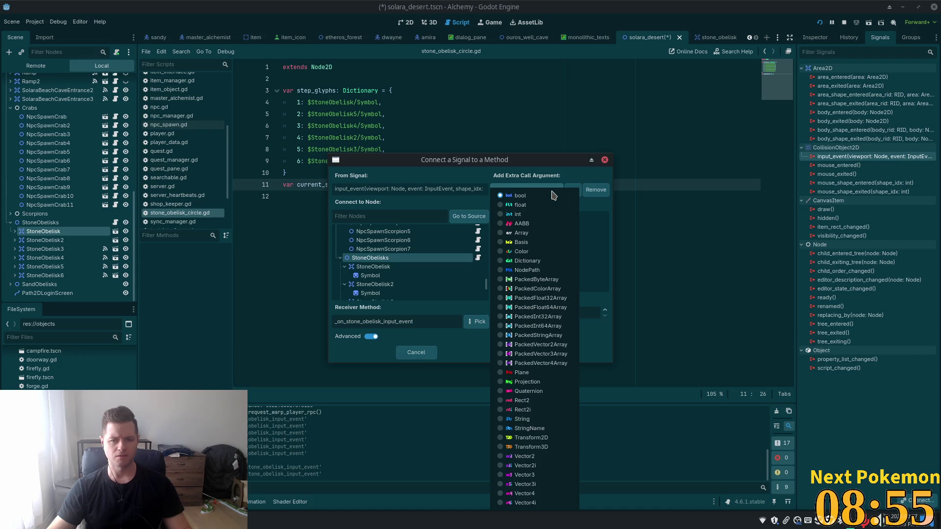
pyautogui.click(529, 215)
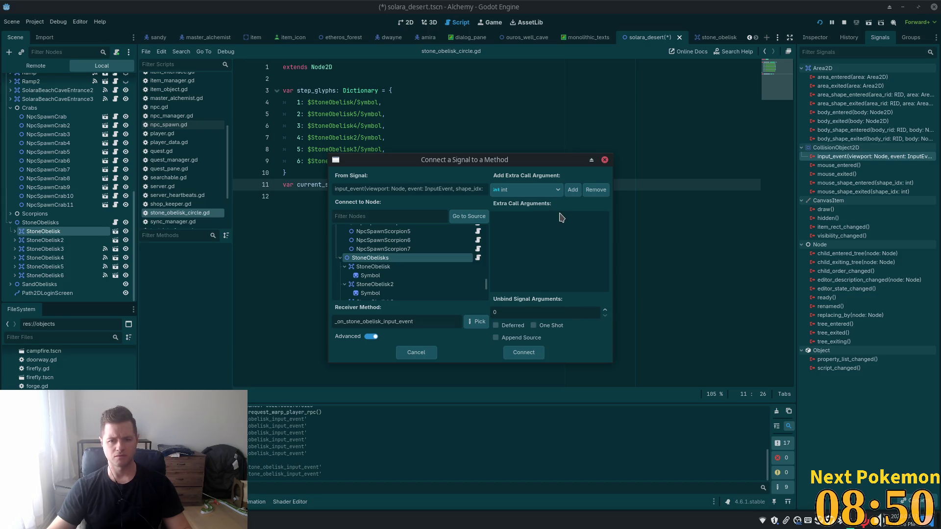
pyautogui.click(571, 190)
pyautogui.click(562, 229)
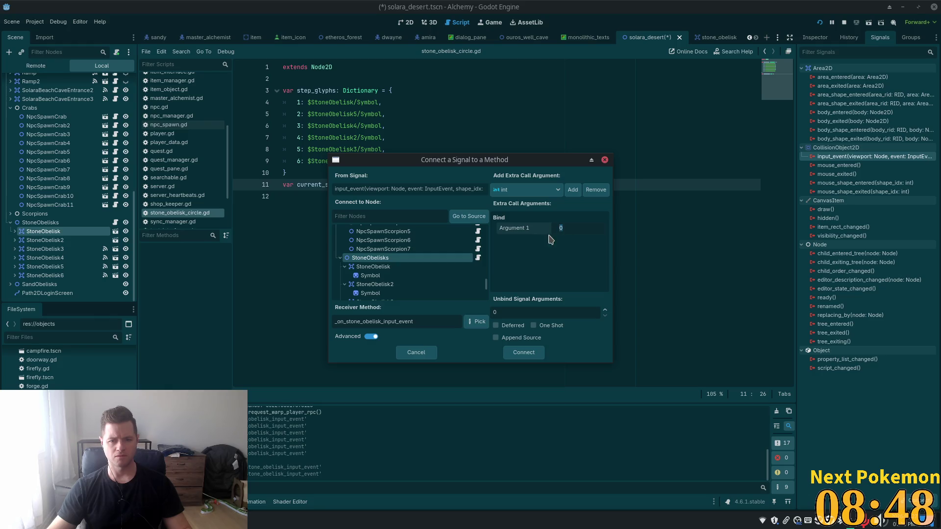
pyautogui.press('Return')
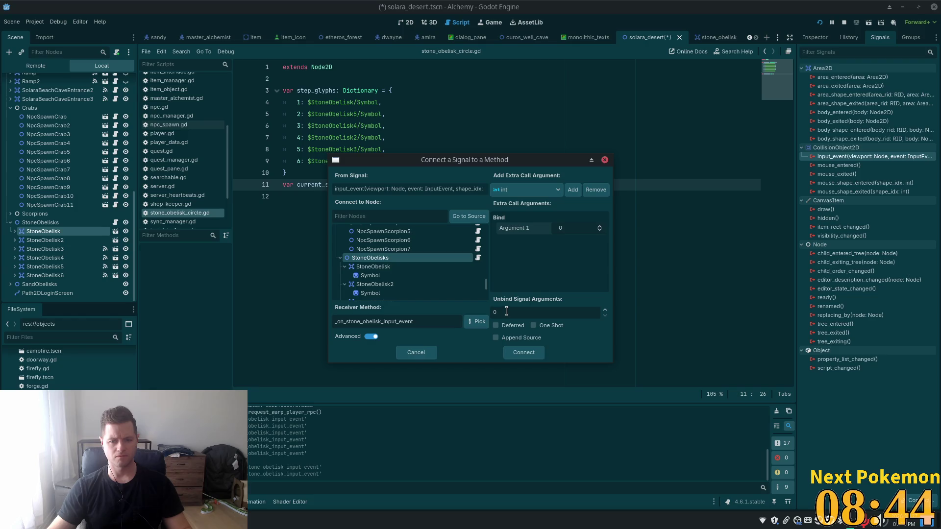
pyautogui.click(570, 229)
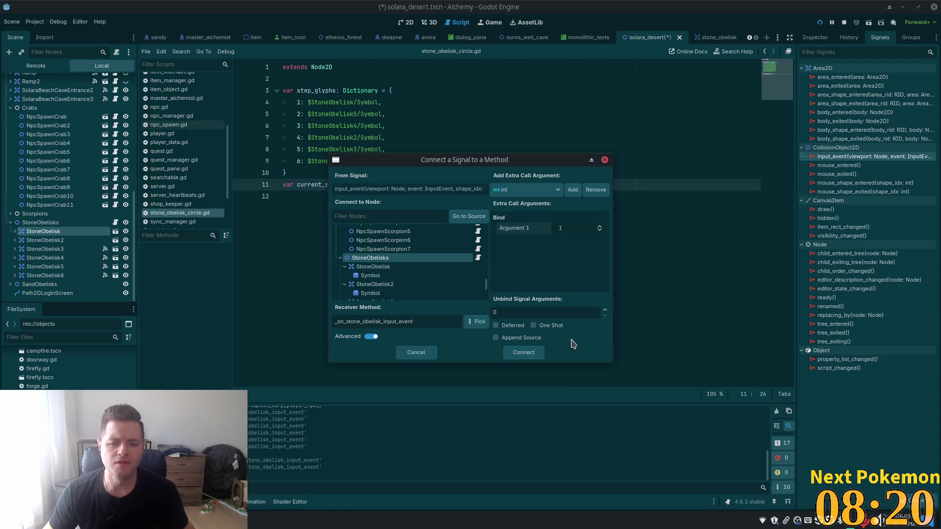
pyautogui.click(526, 351)
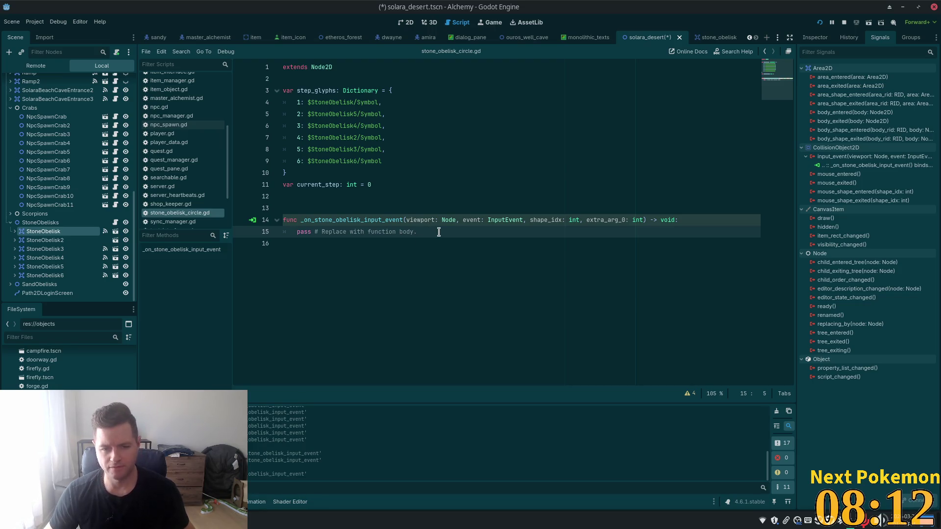
# Step: Save the scene with the new handler stub and select its name
pyautogui.moveTo(438, 232); pyautogui.dragTo(276, 235)
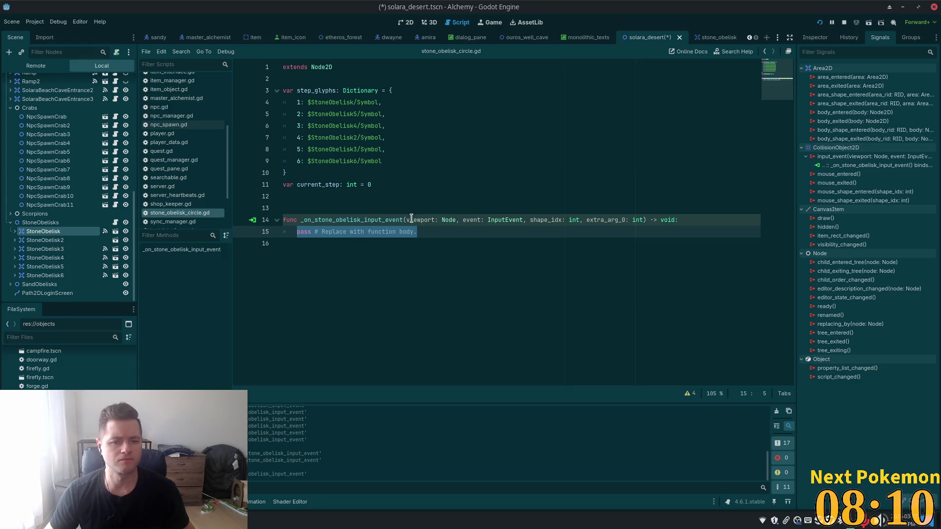
pyautogui.hotkey('ctrl', 's')
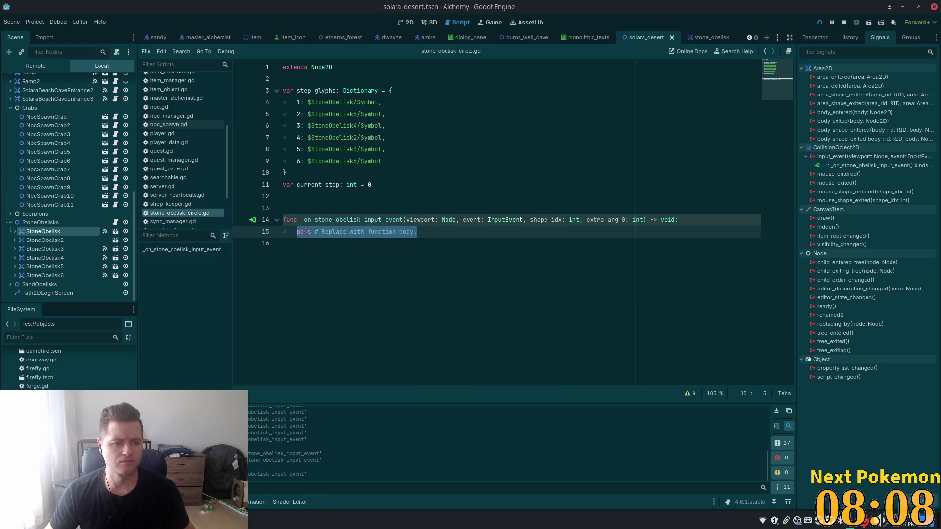
pyautogui.doubleClick(343, 221)
pyautogui.hotkey('ctrl', 'c')
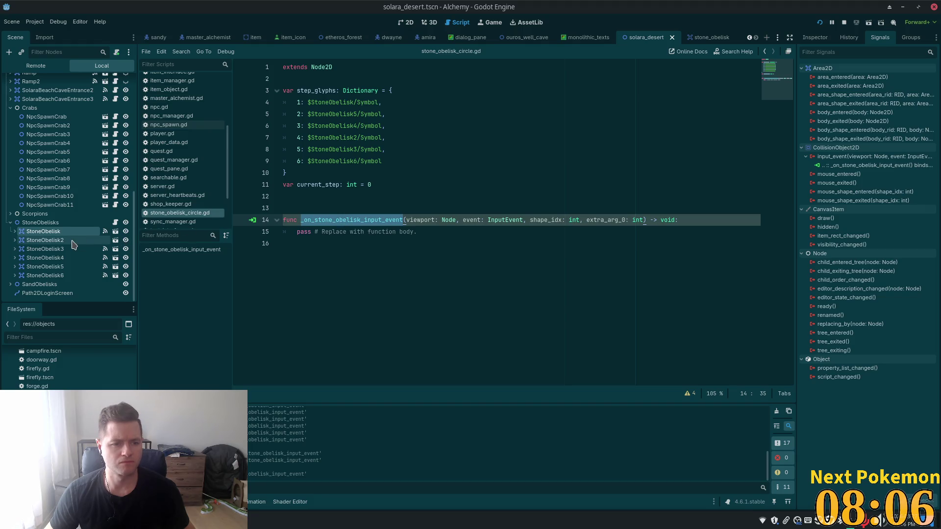
# Step: Start connecting StoneObelisk2's input_event, pointing it at _on_stone_obelisk_input_event
pyautogui.click(78, 242)
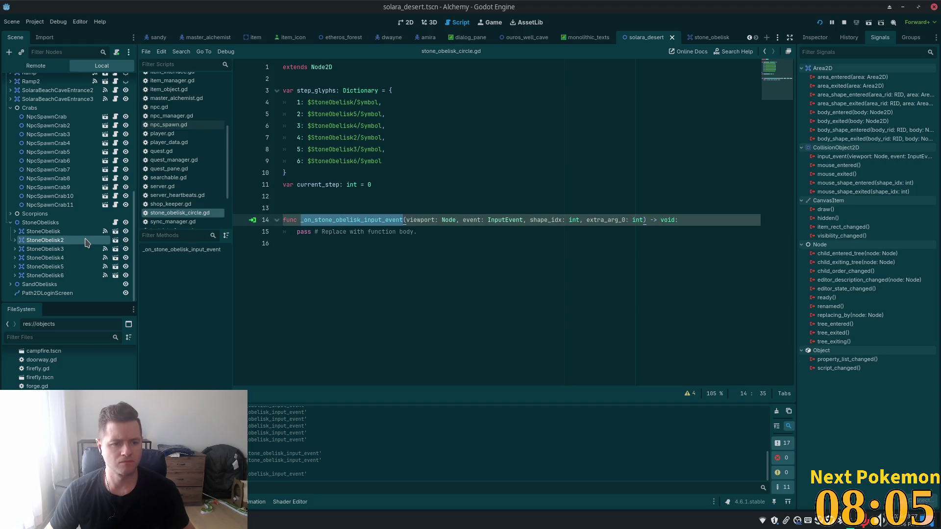
pyautogui.doubleClick(833, 157)
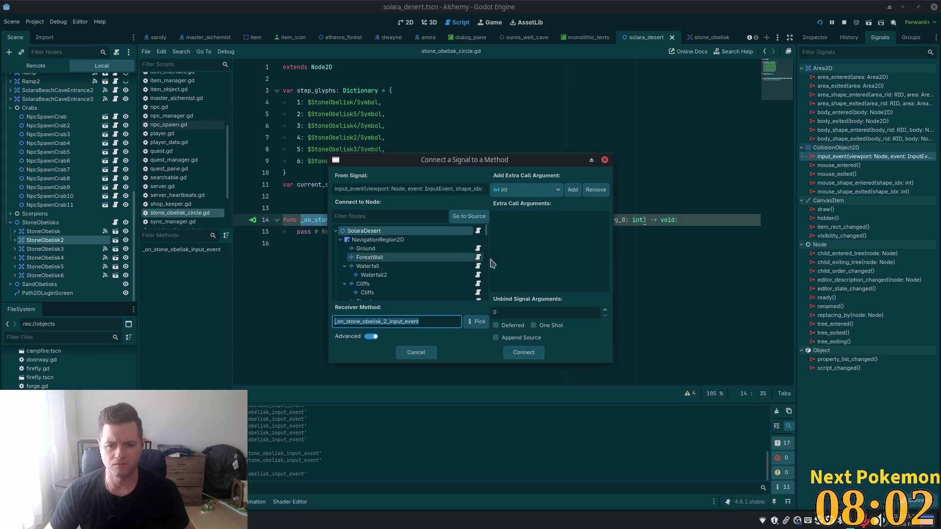
pyautogui.click(468, 216)
pyautogui.click(374, 277)
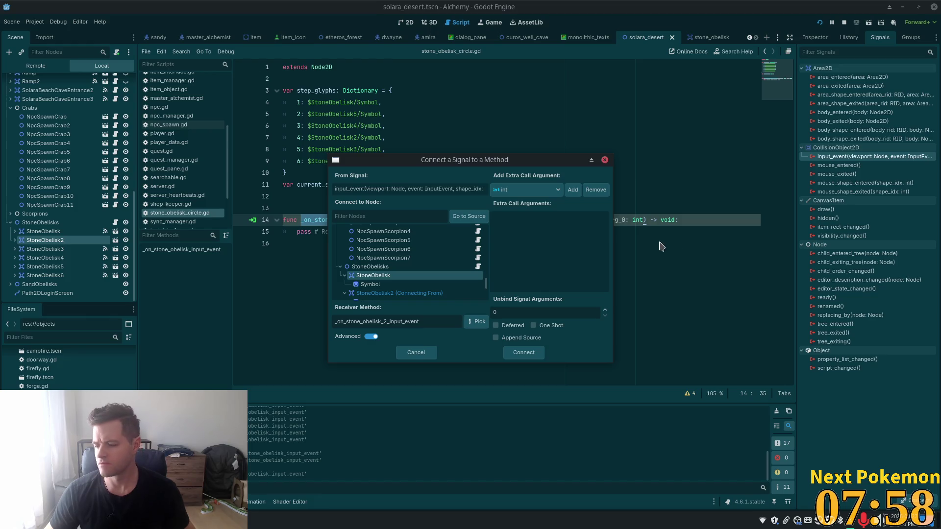
pyautogui.click(434, 321)
pyautogui.hotkey('ctrl', 'a')
pyautogui.hotkey('ctrl', 'v')
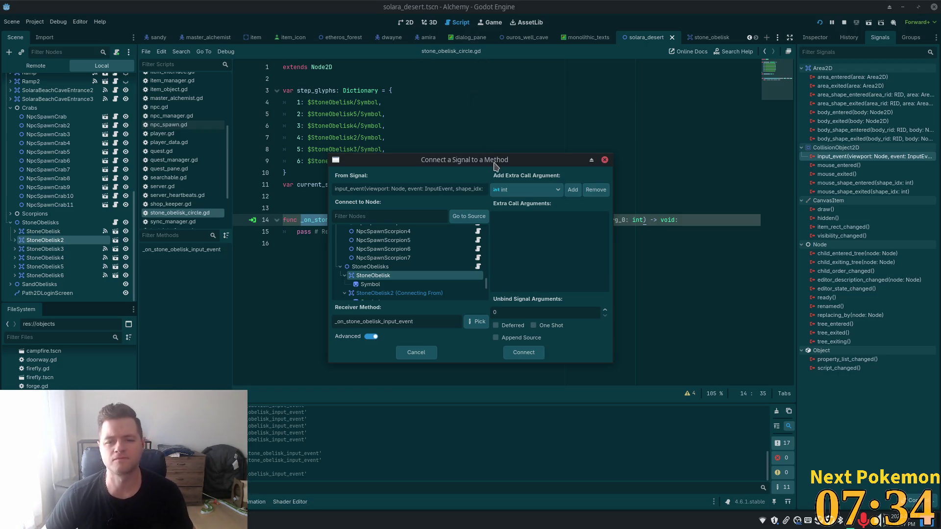
# Step: Bind int 2, fix the receiver to StoneObelisks after the connect error, and connect
pyautogui.click(571, 190)
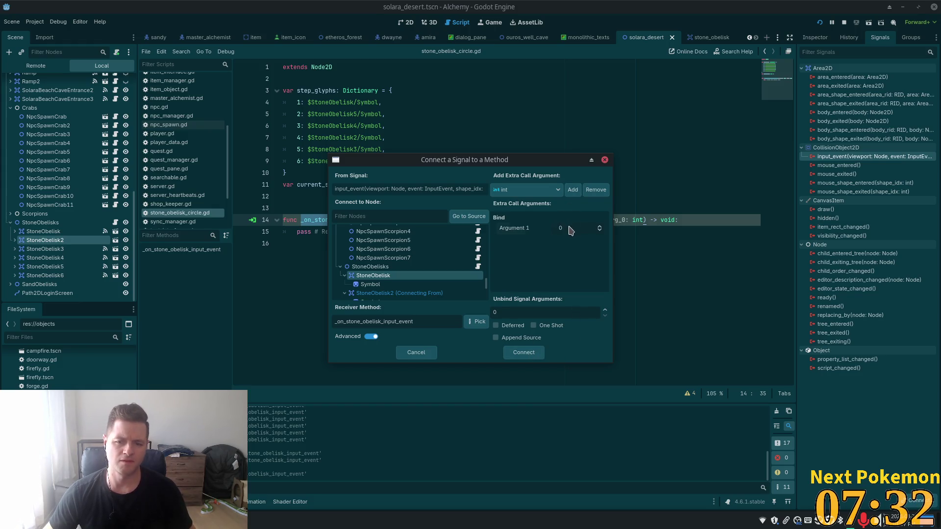
pyautogui.moveTo(571, 230); pyautogui.dragTo(578, 230)
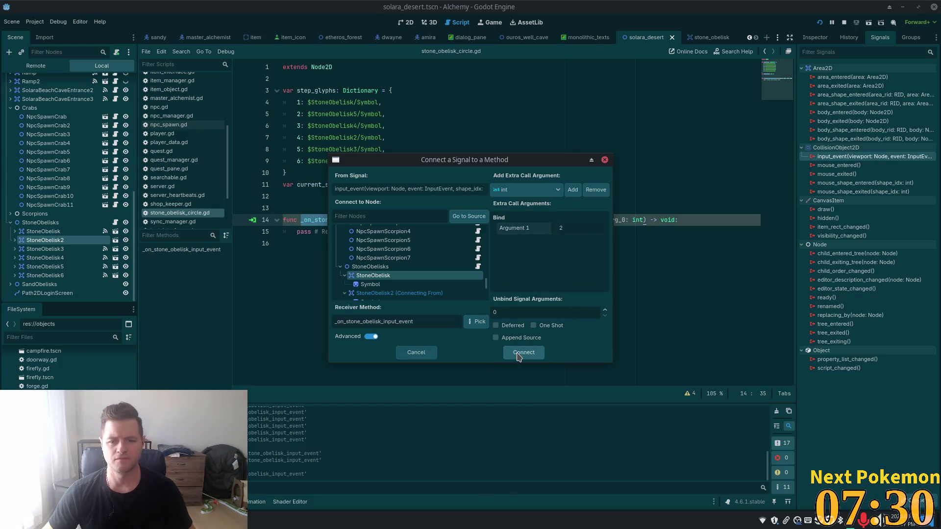
pyautogui.click(524, 352)
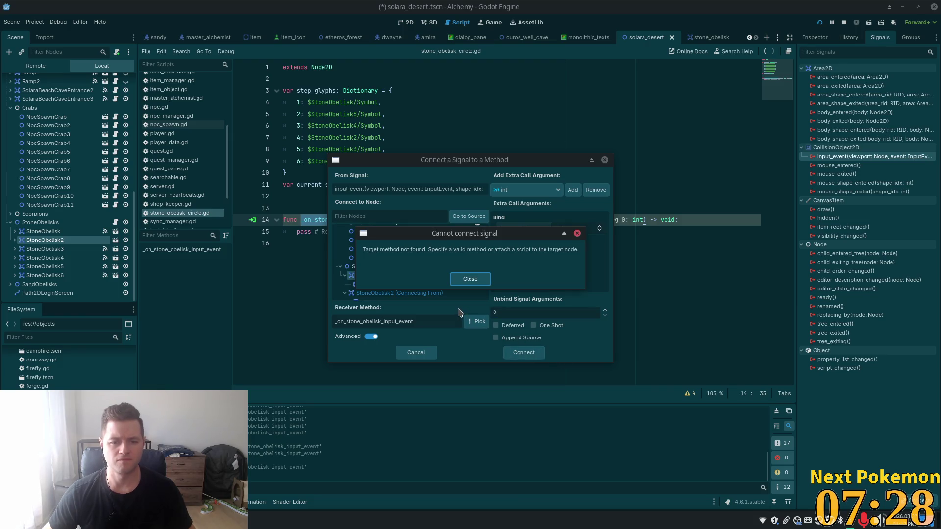
pyautogui.click(470, 278)
pyautogui.click(392, 268)
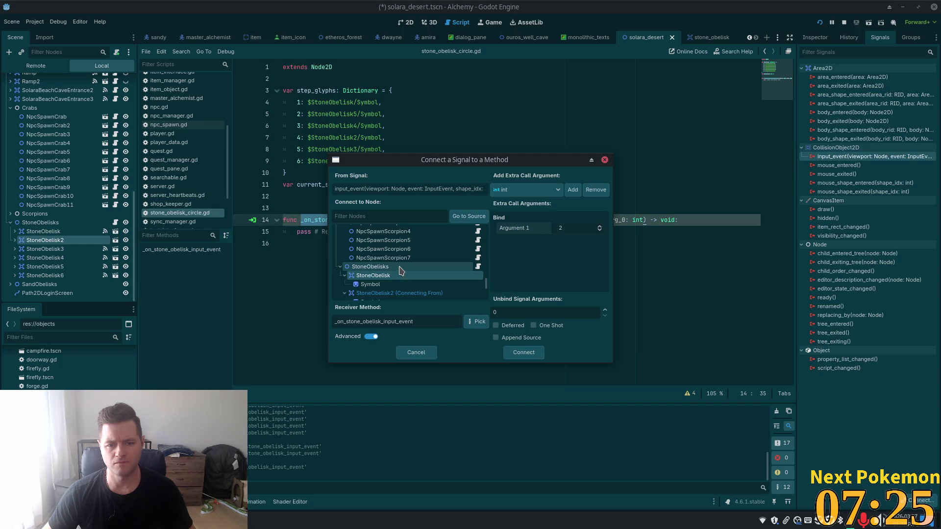
pyautogui.doubleClick(413, 321)
pyautogui.hotkey('ctrl', 'v')
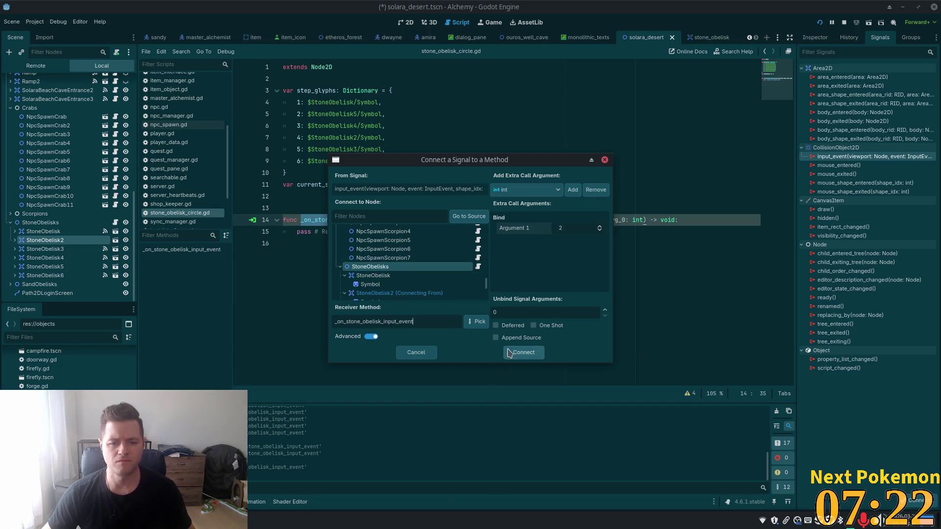
pyautogui.click(520, 353)
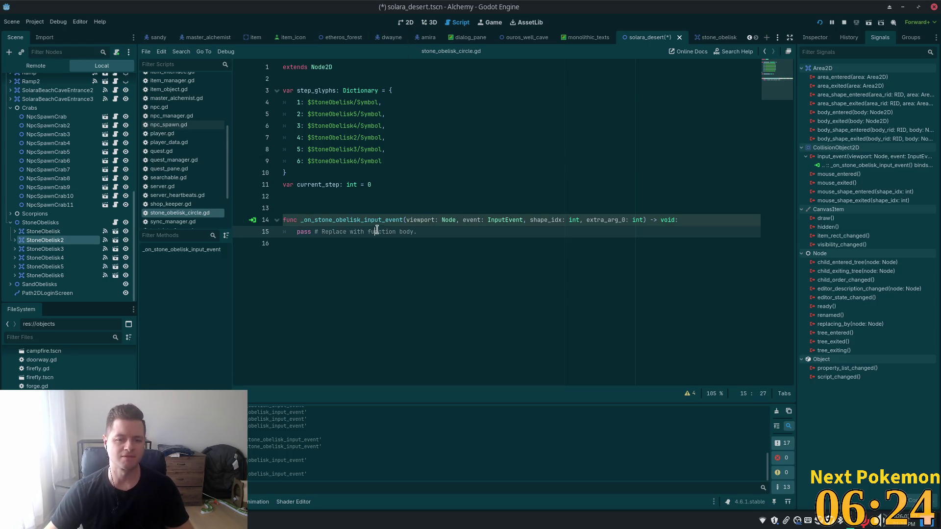
# Step: Select the placeholder pass line in the handler stub
pyautogui.moveTo(420, 231); pyautogui.dragTo(300, 232)
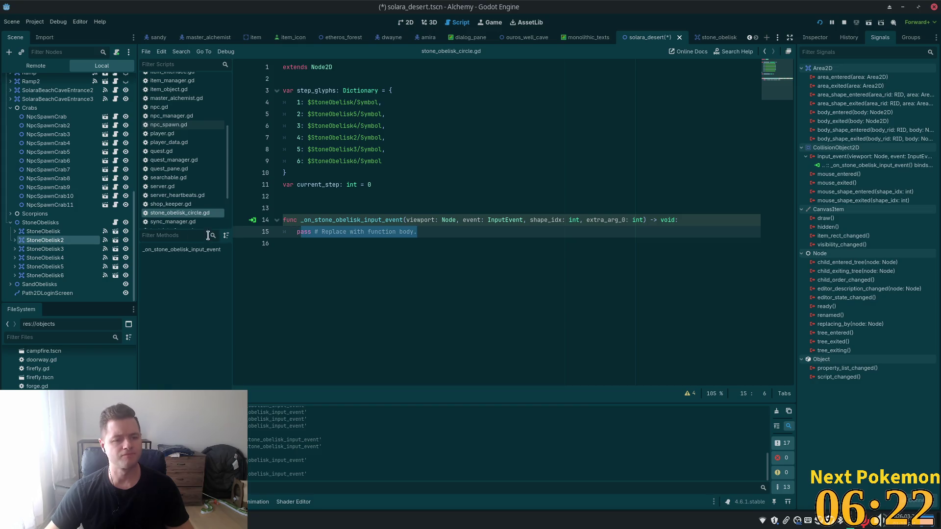
# Step: Replace StoneObelisk3's old input_event connection with the shared handler, binding 3
pyautogui.click(54, 253)
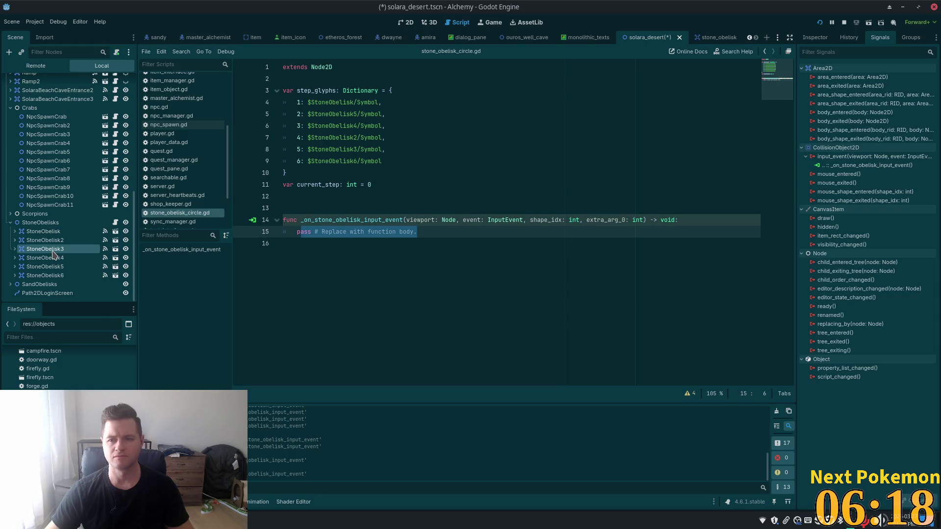
pyautogui.click(862, 166)
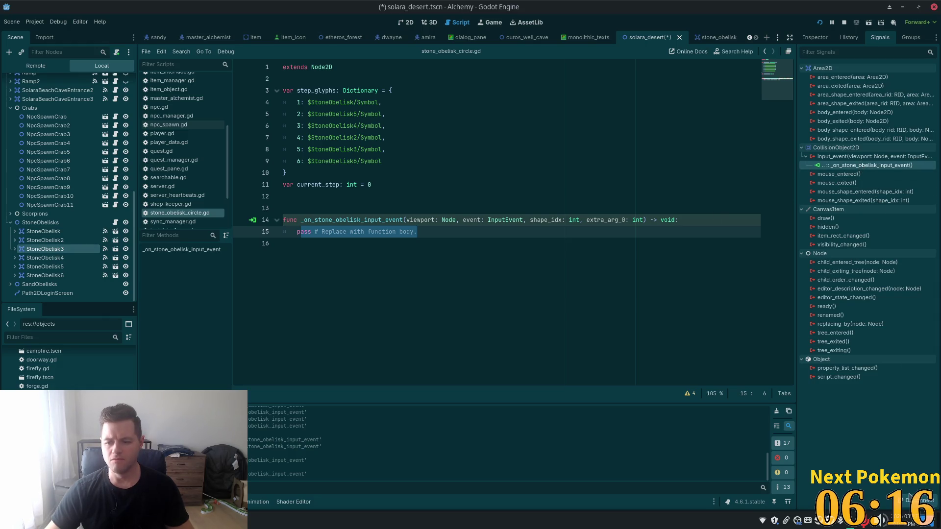
pyautogui.click(909, 498)
pyautogui.doubleClick(862, 157)
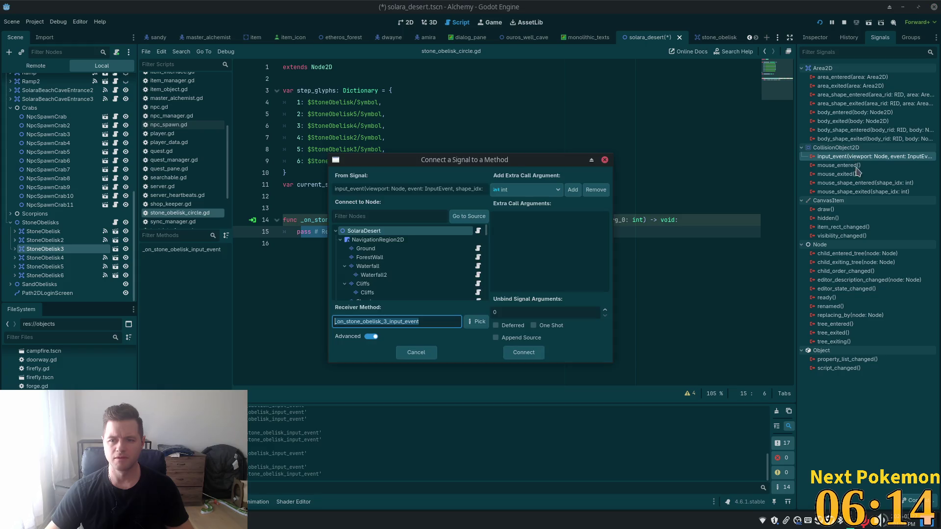
pyautogui.scroll(-10, 368, 255)
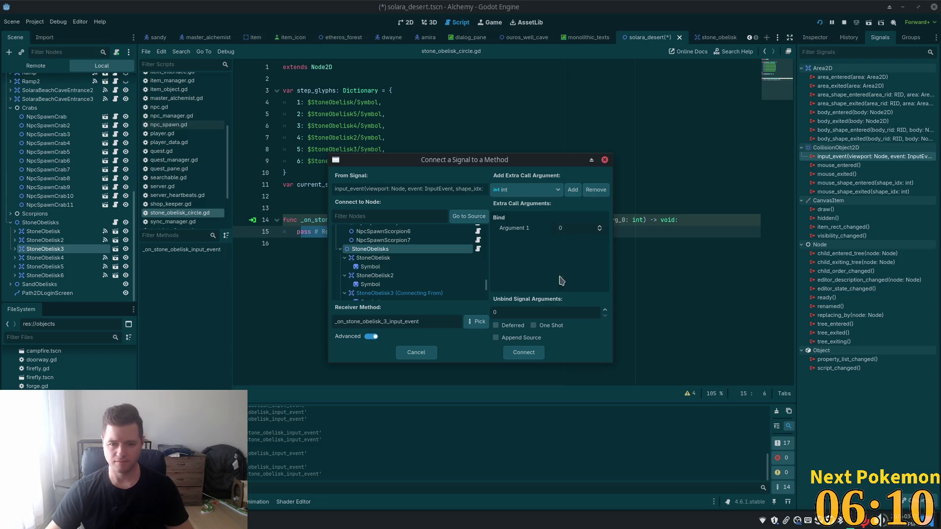
pyautogui.click(569, 231)
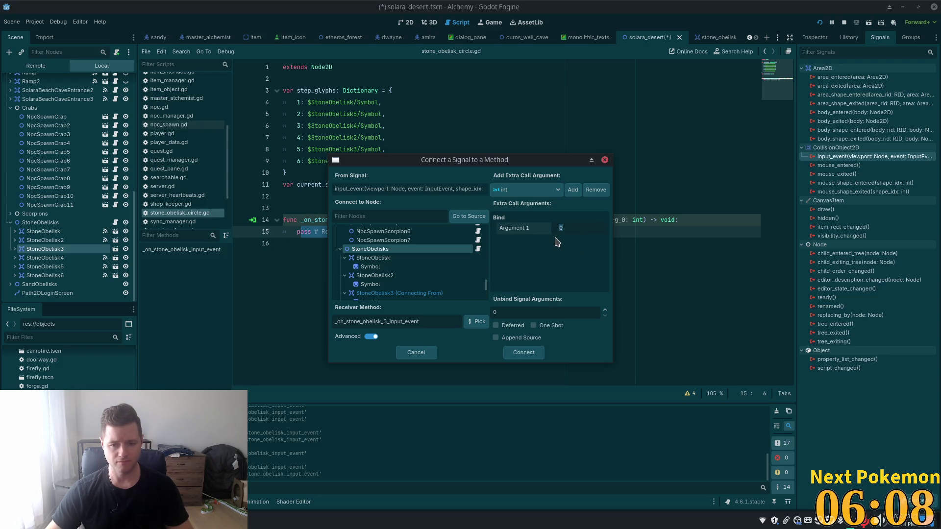
pyautogui.write('3')
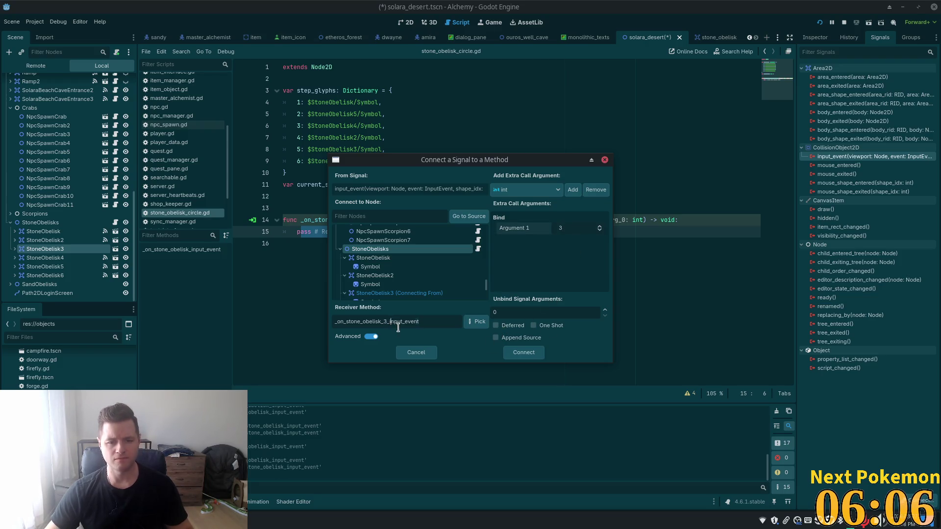
pyautogui.doubleClick(390, 322)
pyautogui.hotkey('ctrl', 'v')
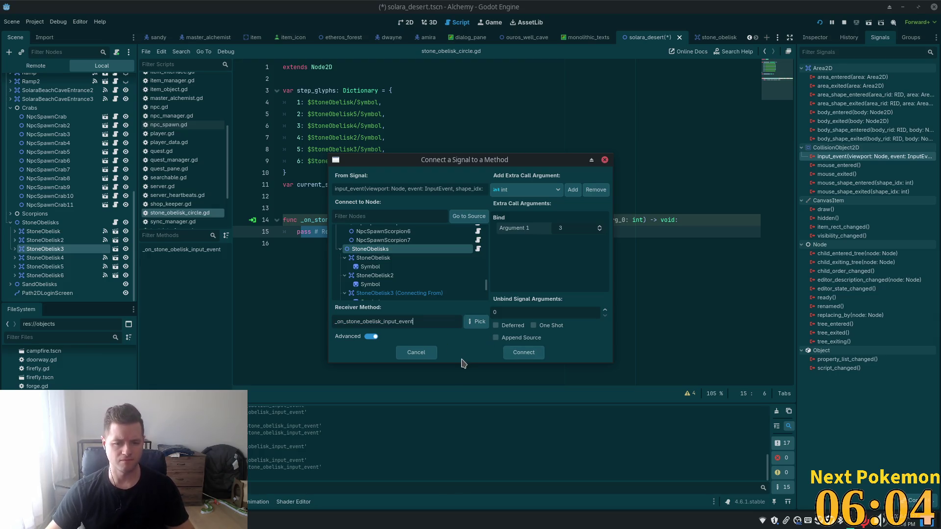
pyautogui.click(513, 353)
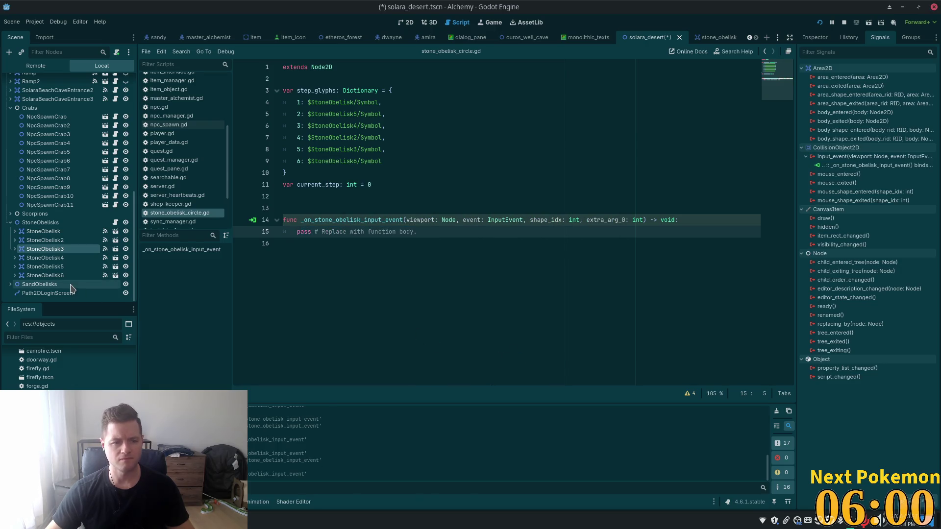
# Step: Connect StoneObelisk4's input_event to the shared handler on StoneObelisks, binding int 4
pyautogui.click(45, 257)
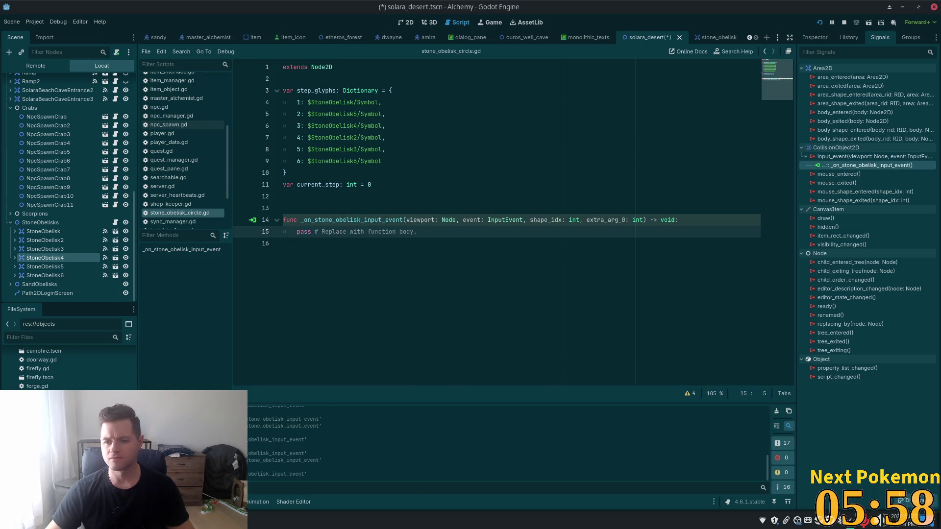
pyautogui.doubleClick(852, 157)
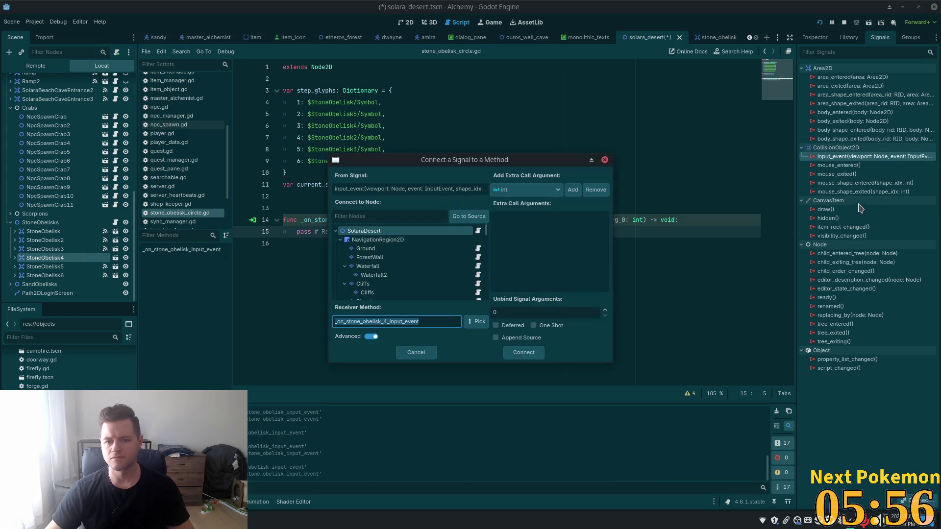
pyautogui.scroll(-2, 455, 231)
pyautogui.click(391, 232)
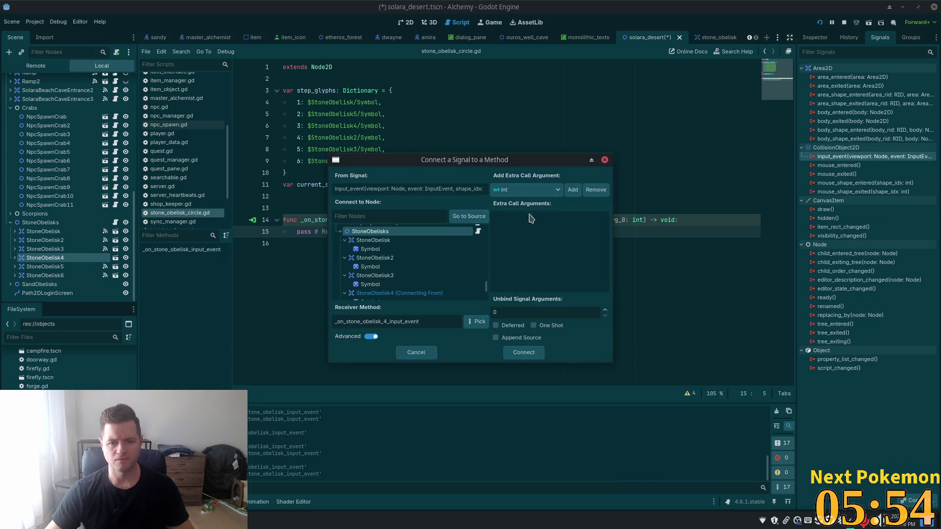
pyautogui.click(572, 189)
pyautogui.click(568, 228)
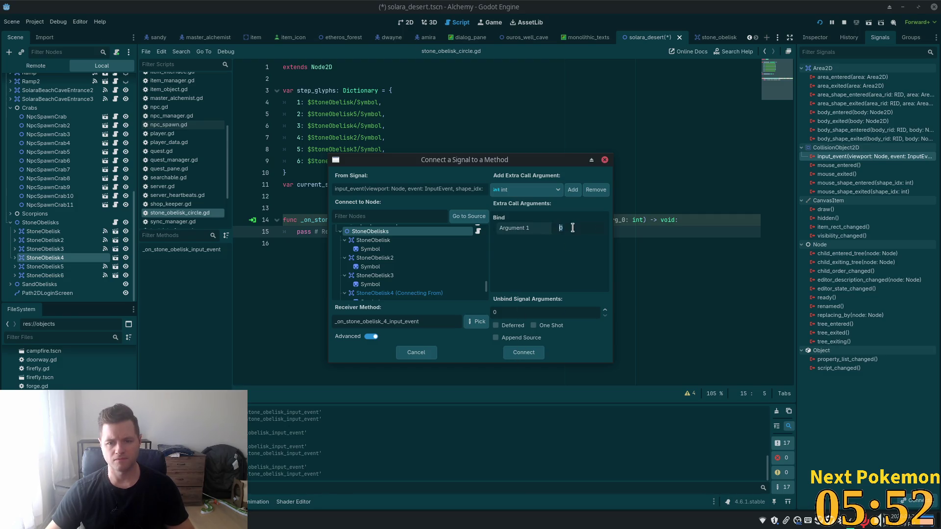
pyautogui.write('4')
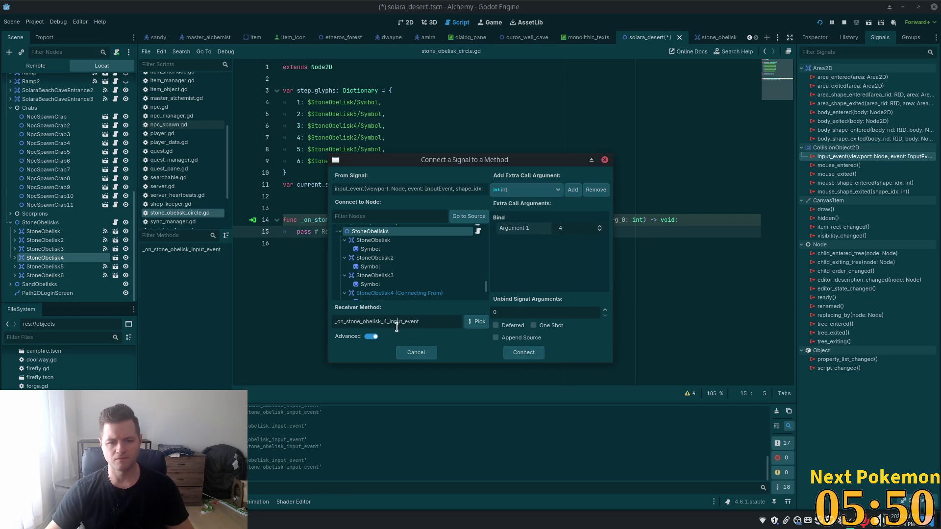
pyautogui.click(398, 320)
pyautogui.click(510, 351)
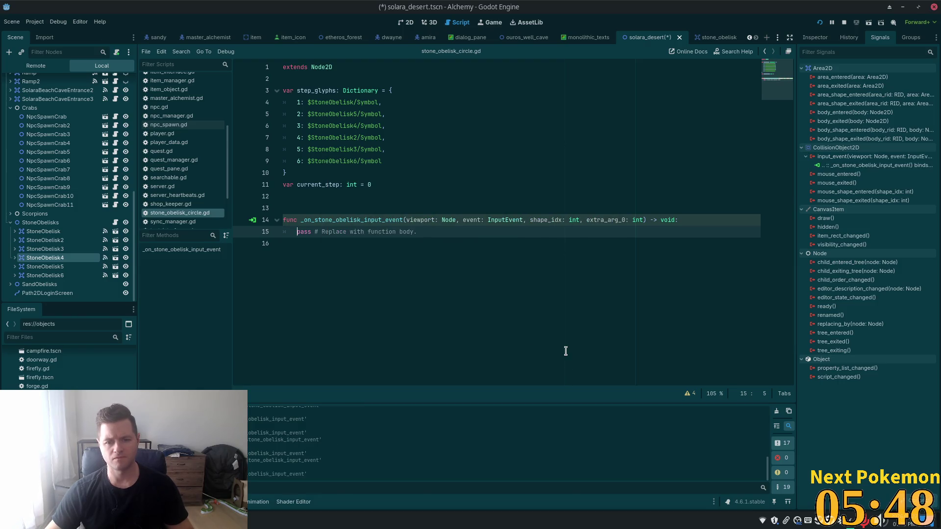
pyautogui.click(285, 295)
pyautogui.click(45, 267)
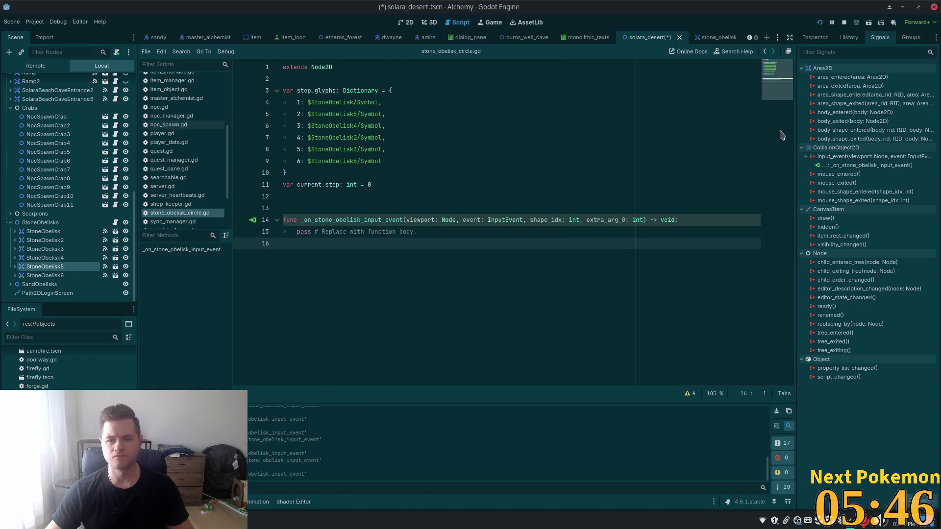
# Step: Replace StoneObelisk5's input_event connection with the shared handler, binding 5
pyautogui.click(921, 501)
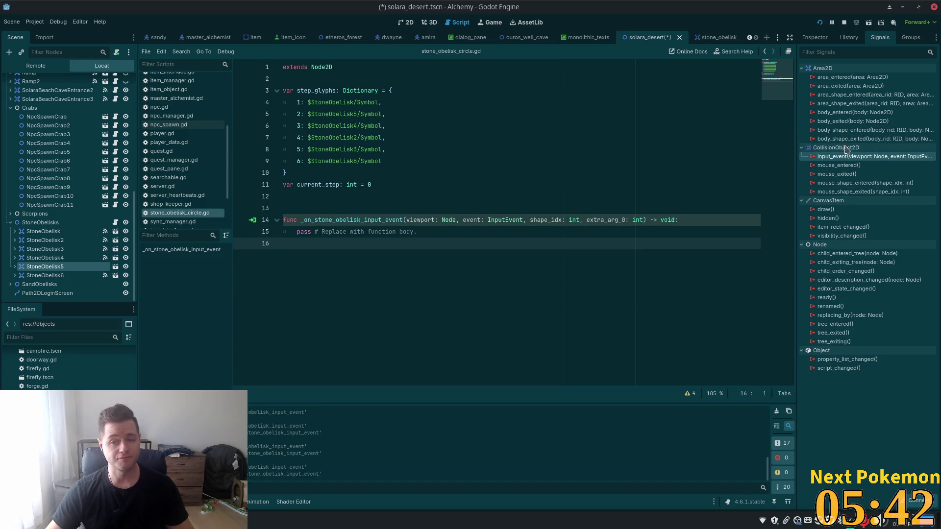
pyautogui.doubleClick(846, 156)
pyautogui.scroll(-10, 406, 255)
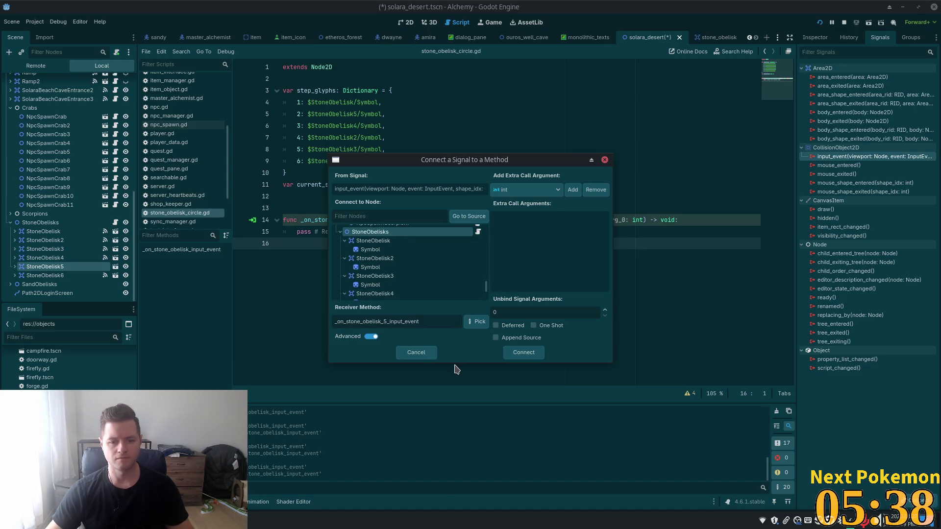
pyautogui.moveTo(445, 433); pyautogui.dragTo(447, 426)
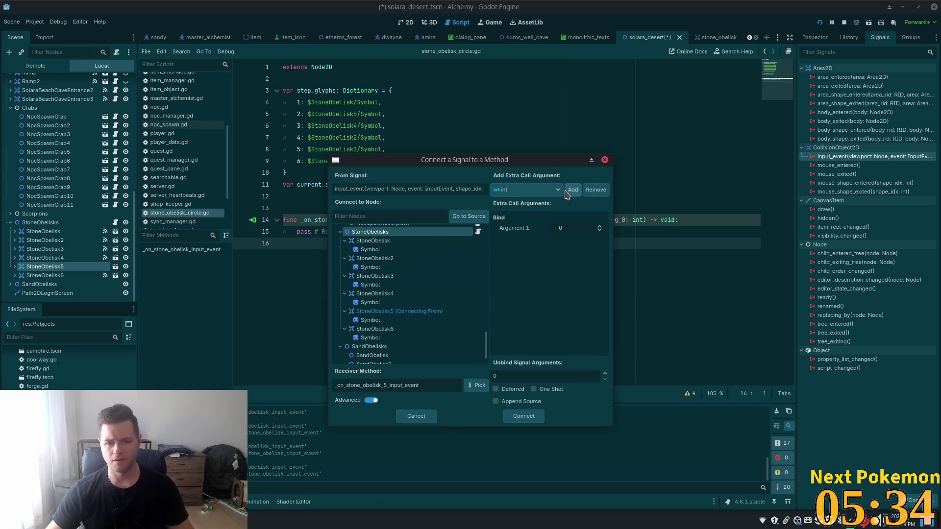
pyautogui.click(568, 228)
pyautogui.write('5')
pyautogui.press('Return')
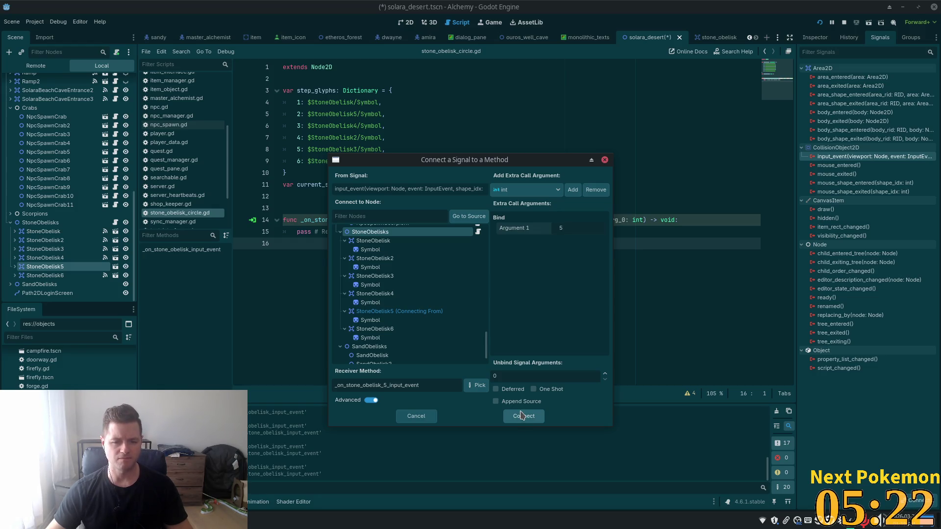
pyautogui.press('Return')
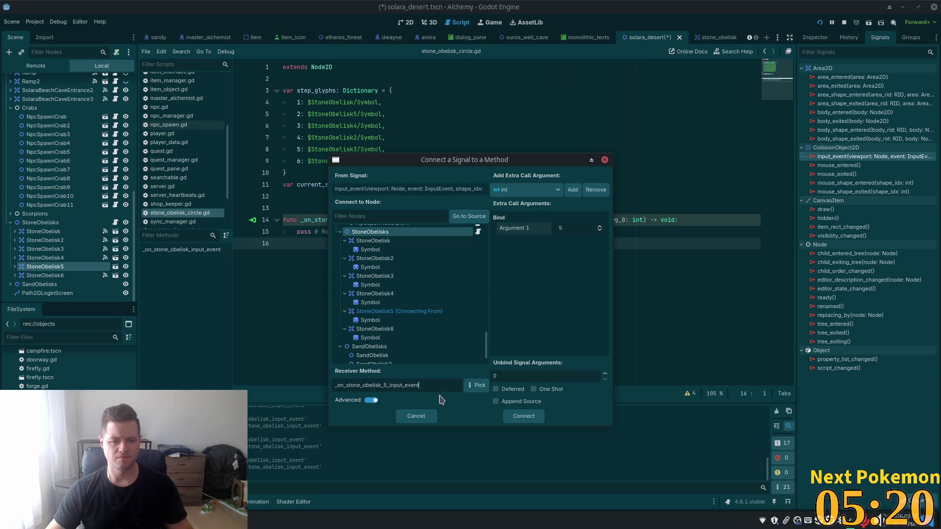
pyautogui.click(517, 419)
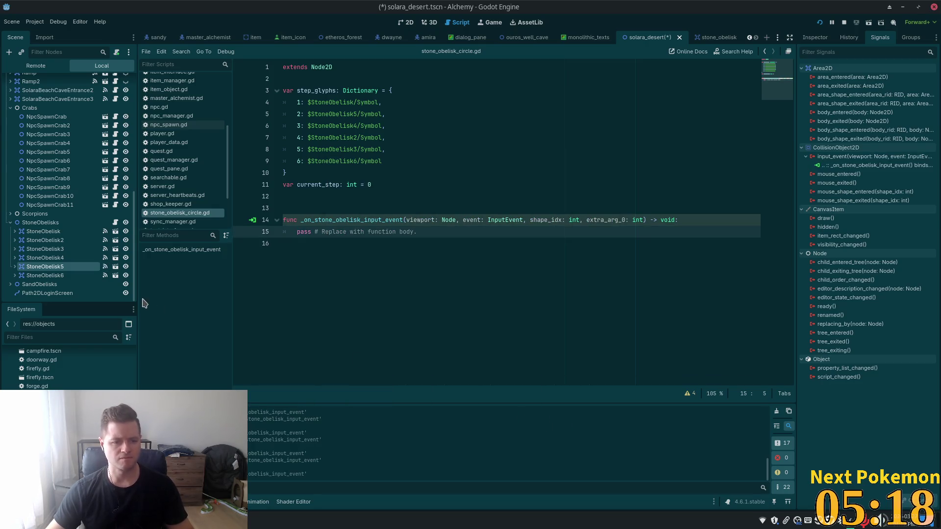
# Step: Replace StoneObelisk6's input_event connection with the shared handler, binding 6
pyautogui.click(73, 276)
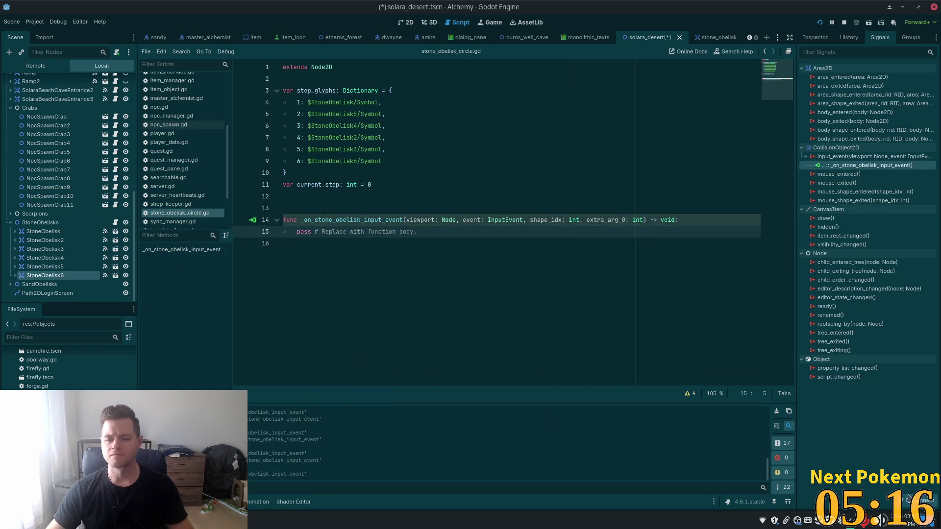
pyautogui.click(909, 505)
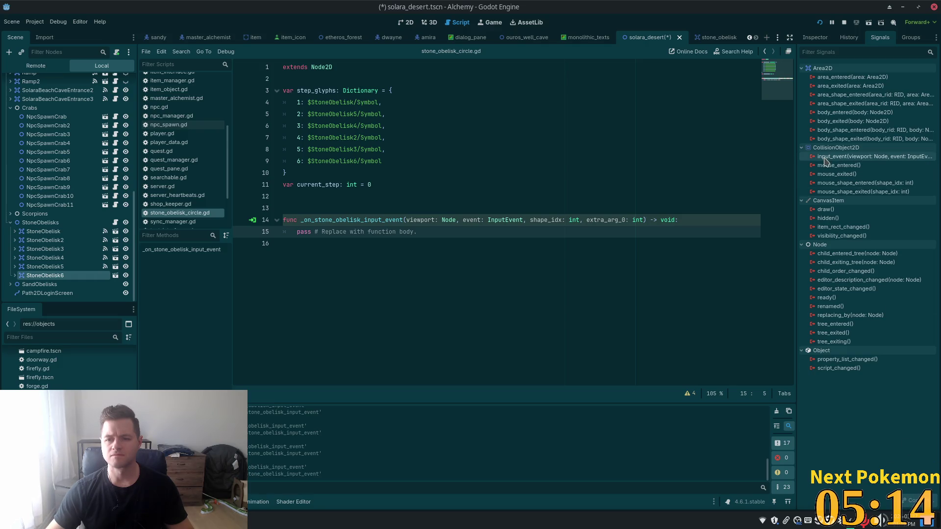
pyautogui.doubleClick(868, 157)
pyautogui.scroll(-10, 406, 302)
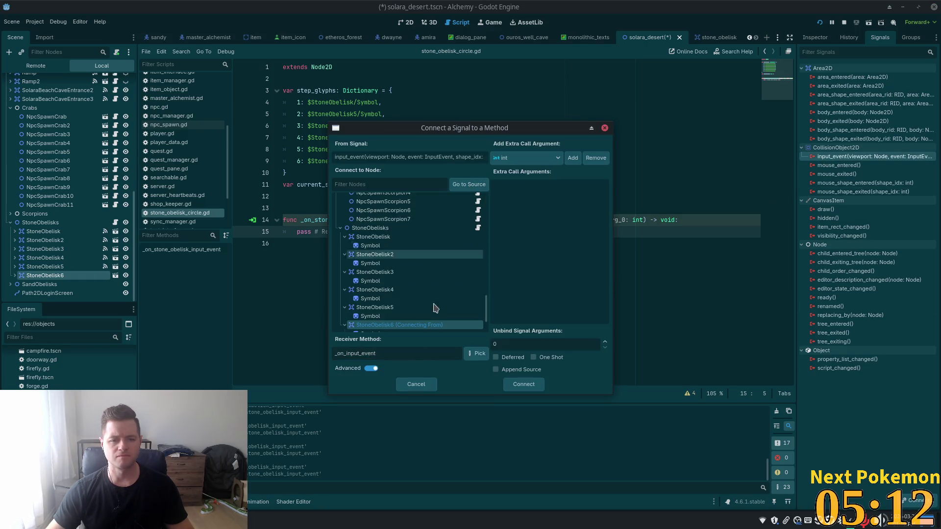
pyautogui.click(389, 353)
pyautogui.press('BackSpace')
pyautogui.press('BackSpace')
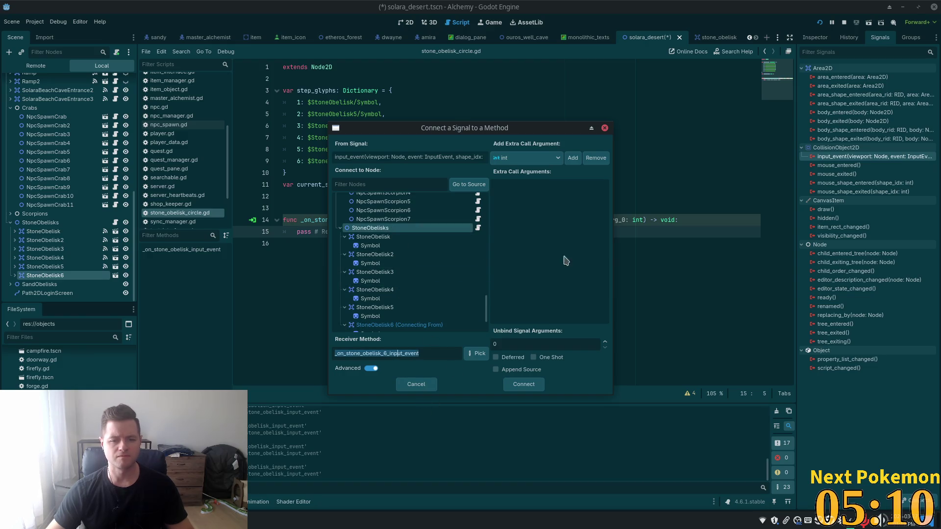
pyautogui.click(572, 158)
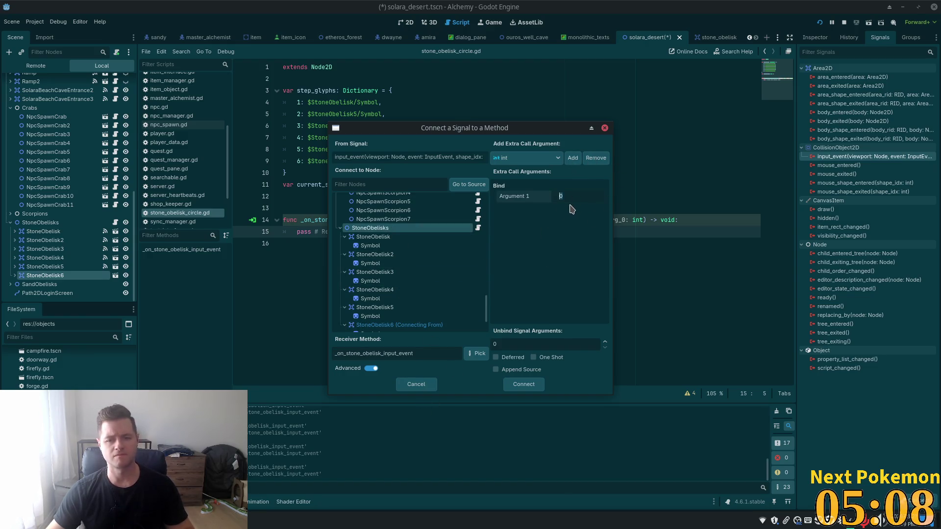
pyautogui.write('6')
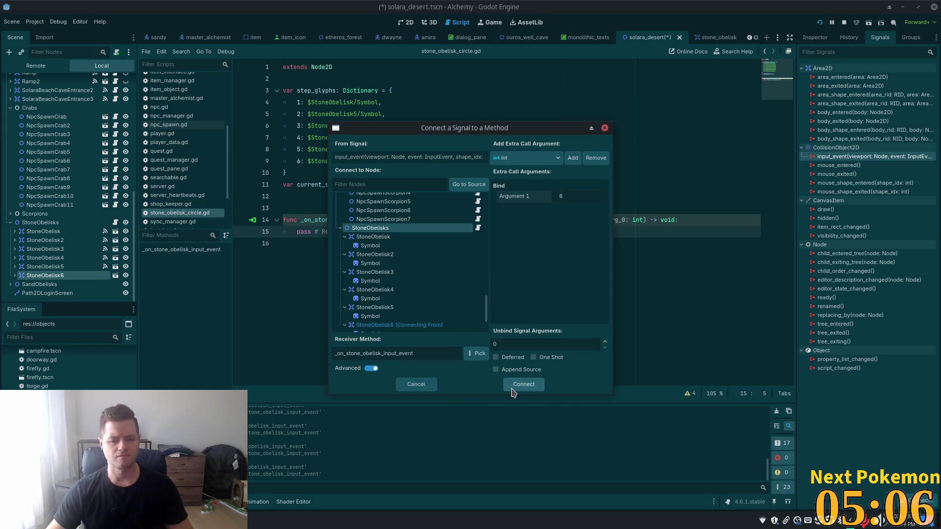
pyautogui.click(523, 385)
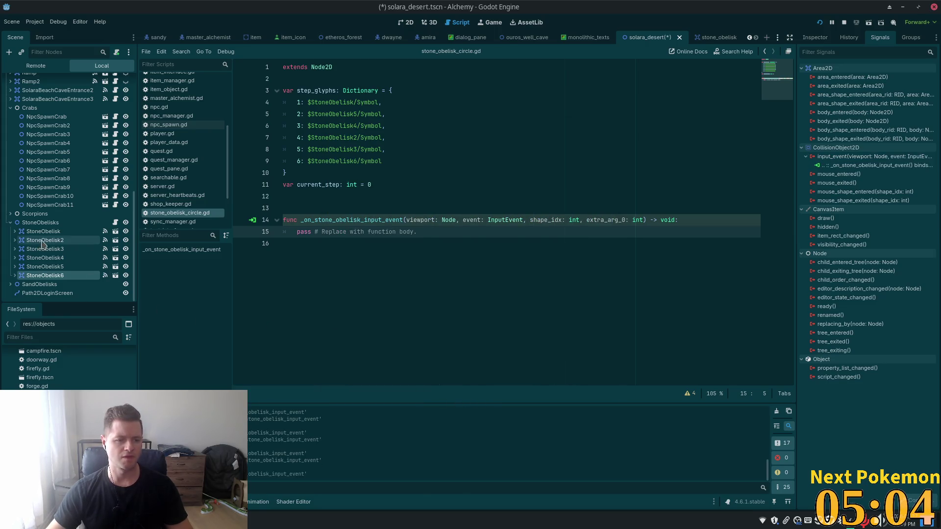
# Step: Return to the 2D scene and review the obelisks' signal connections, ending on StoneObelisk5
pyautogui.click(408, 22)
pyautogui.click(74, 233)
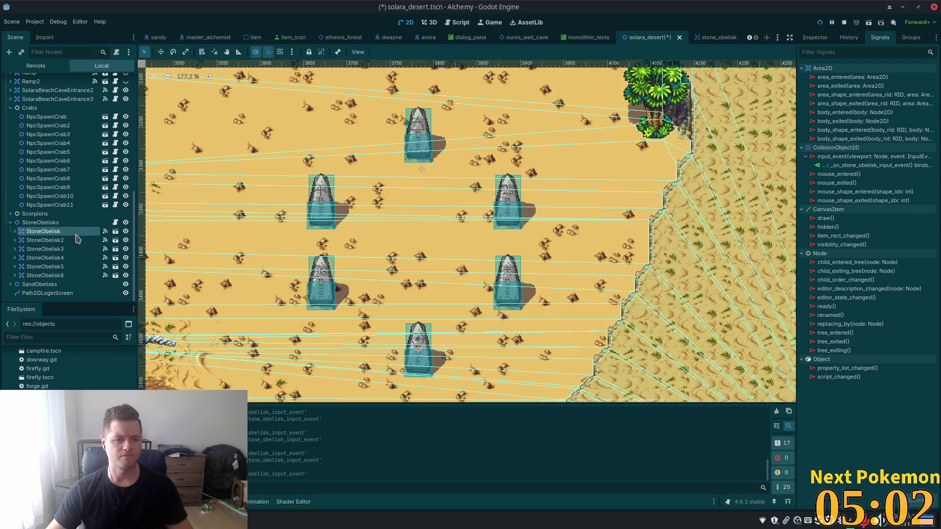
pyautogui.click(70, 241)
pyautogui.click(810, 37)
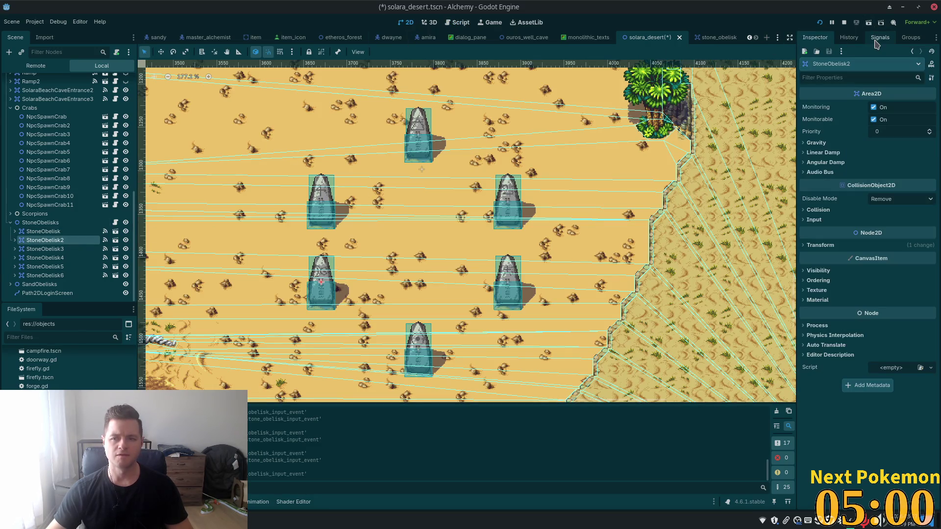
pyautogui.click(880, 37)
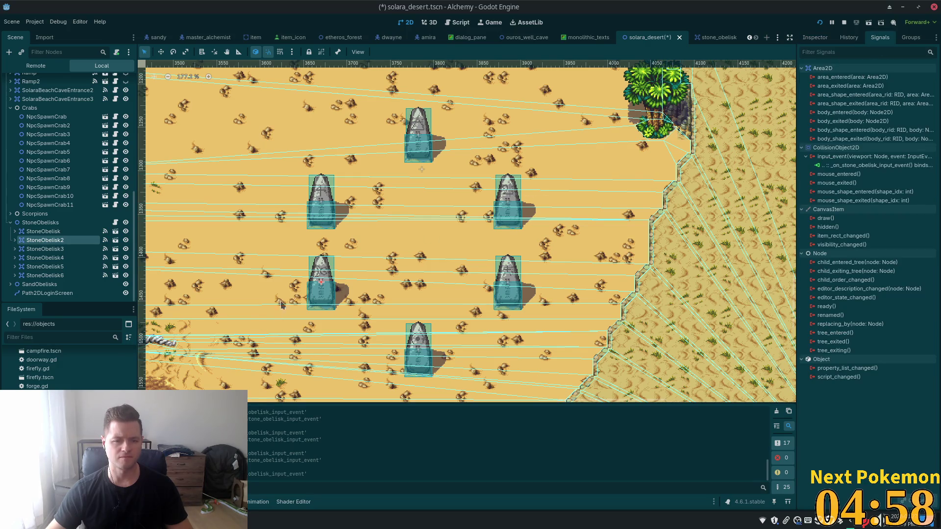
pyautogui.click(45, 249)
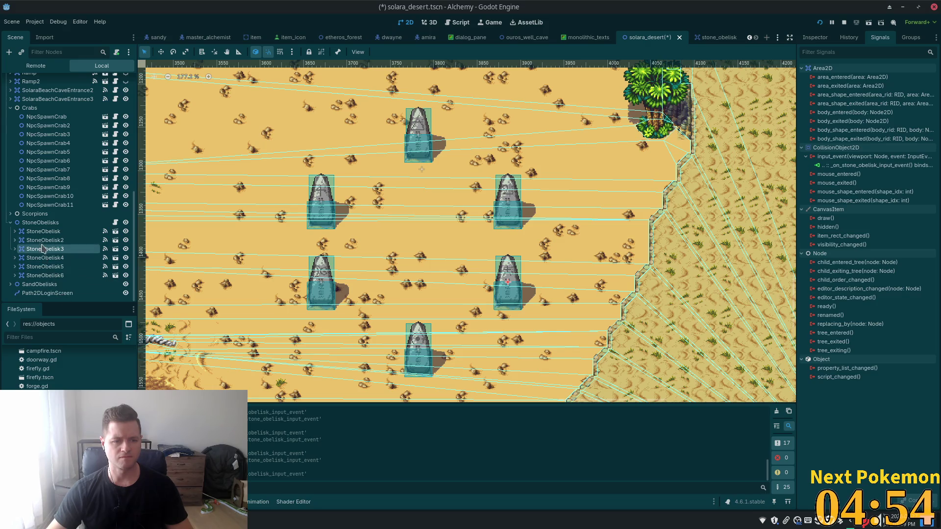
pyautogui.click(44, 258)
pyautogui.click(44, 268)
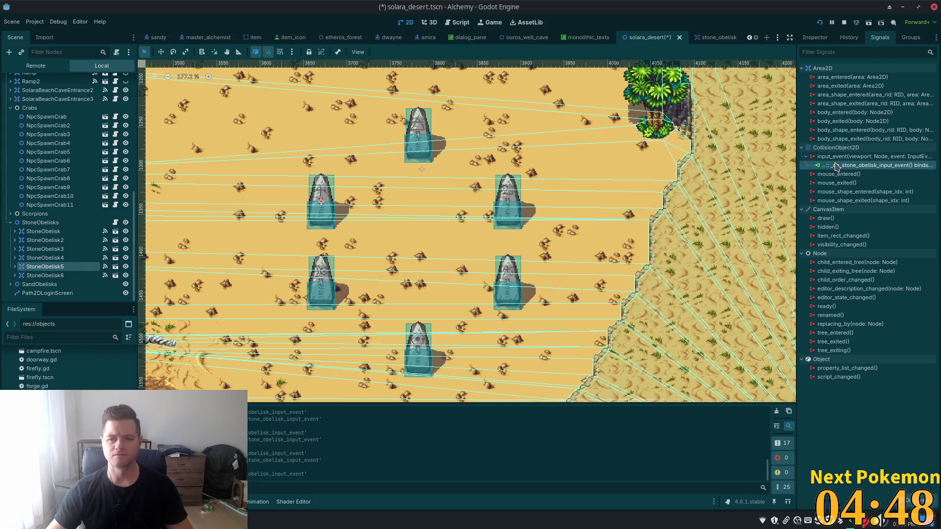
# Step: Edit StoneObelisk5's input_event connection so its bound argument is 2
pyautogui.rightClick(877, 166)
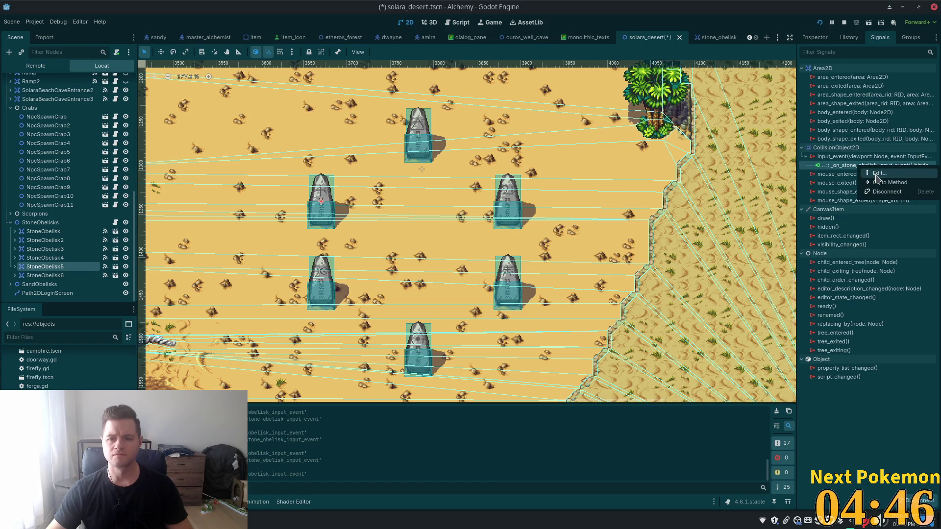
pyautogui.click(877, 174)
pyautogui.click(579, 201)
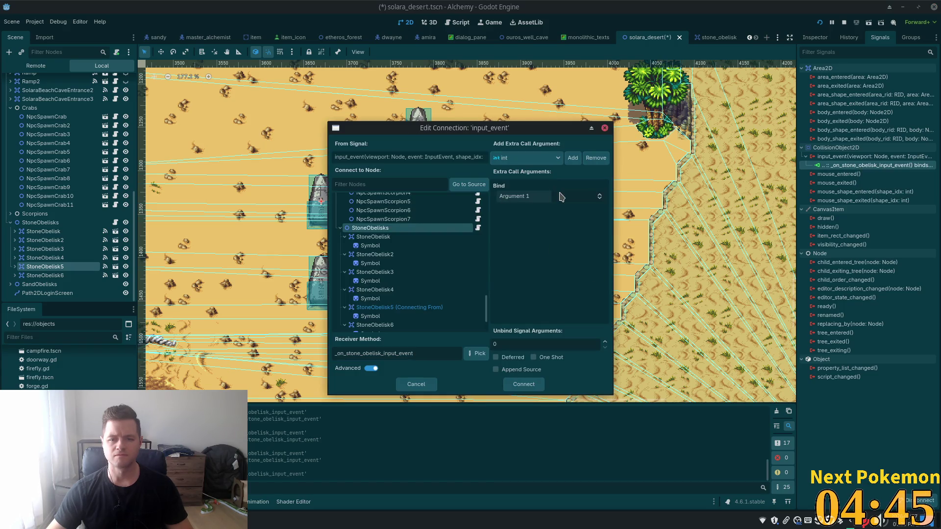
pyautogui.click(524, 385)
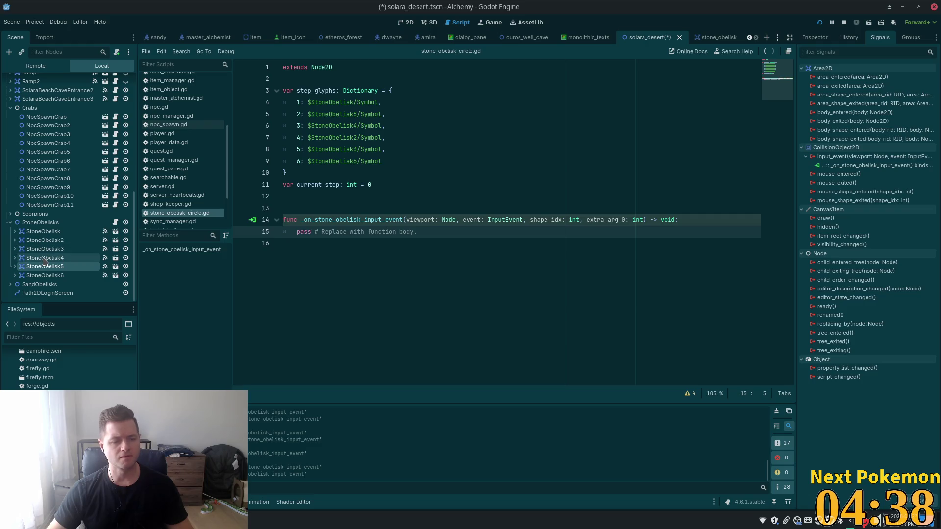
pyautogui.click(406, 23)
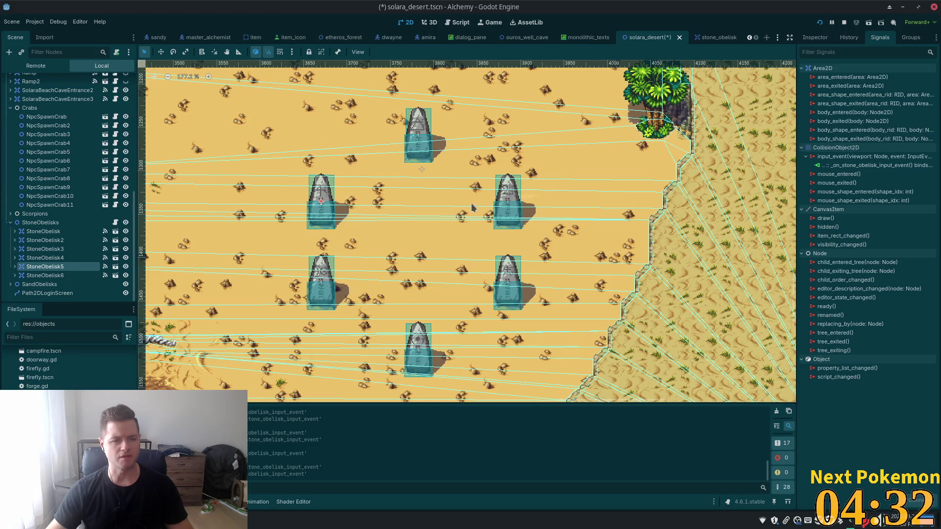
pyautogui.click(49, 249)
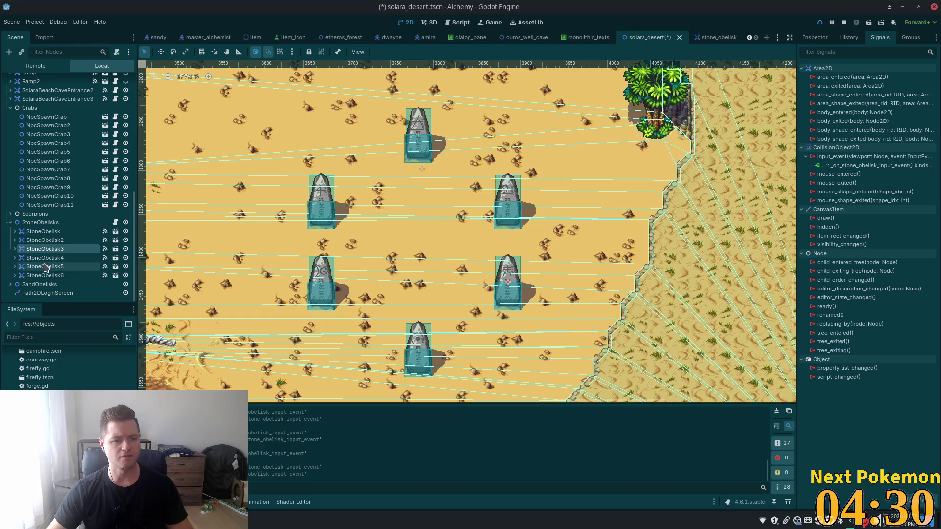
pyautogui.click(45, 259)
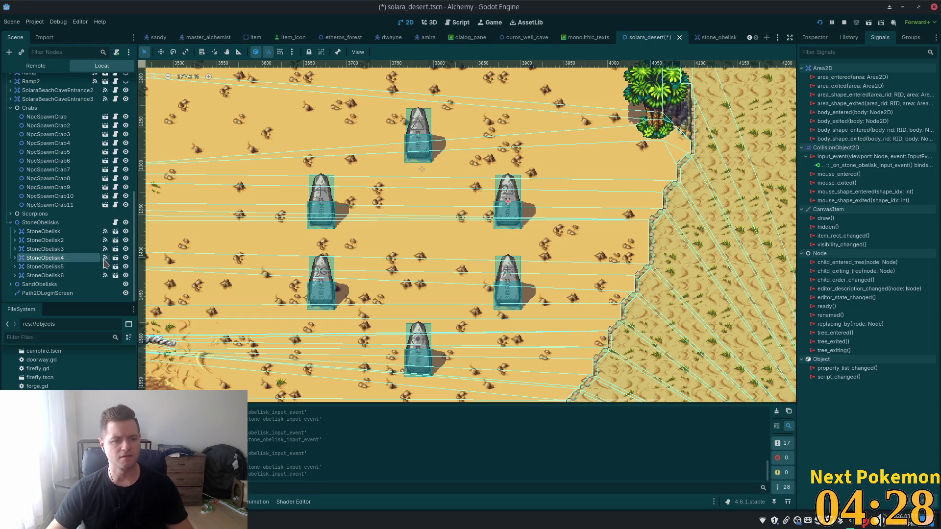
# Step: Edit StoneObelisk4's input_event connection so its bound argument is 3
pyautogui.rightClick(846, 166)
pyautogui.click(863, 174)
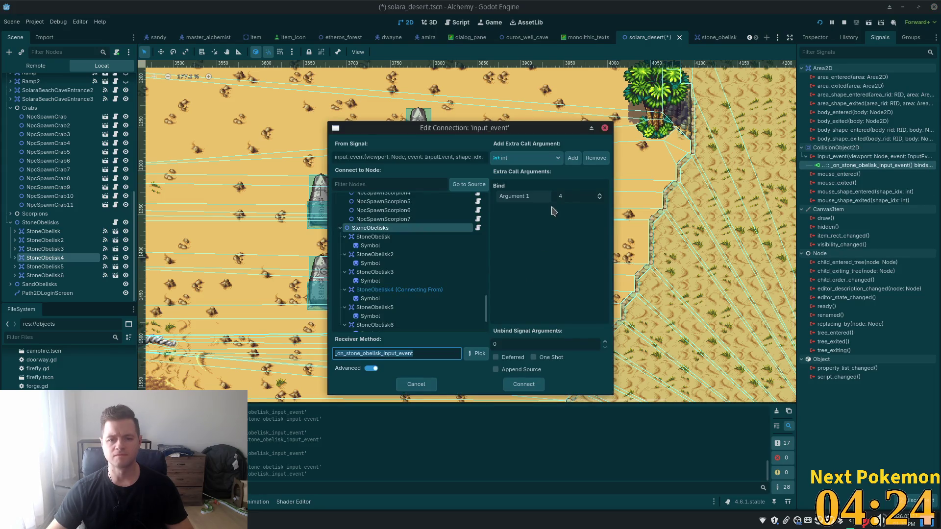
pyautogui.click(584, 198)
pyautogui.write('3')
pyautogui.press('Return')
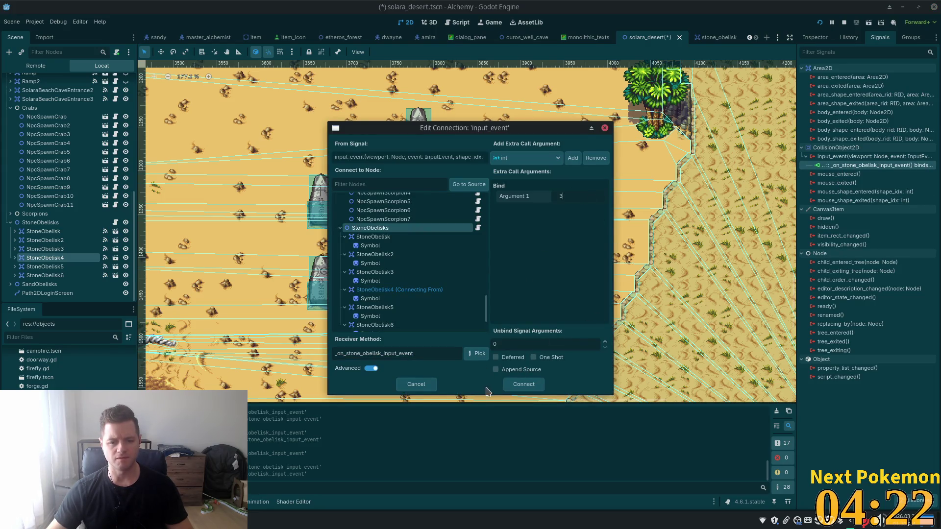
pyautogui.click(524, 385)
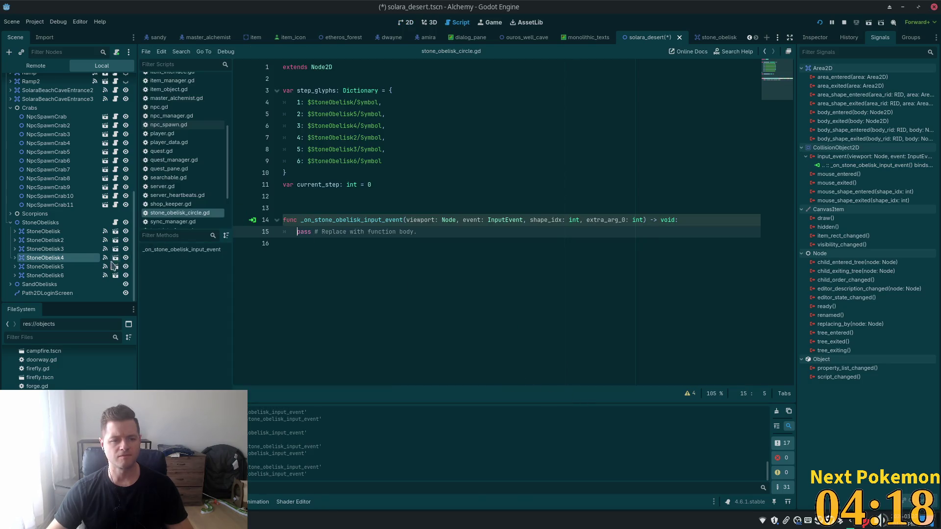
# Step: Back in the 2D desert scene, reselect the obelisks, ending on StoneObelisk2
pyautogui.click(34, 267)
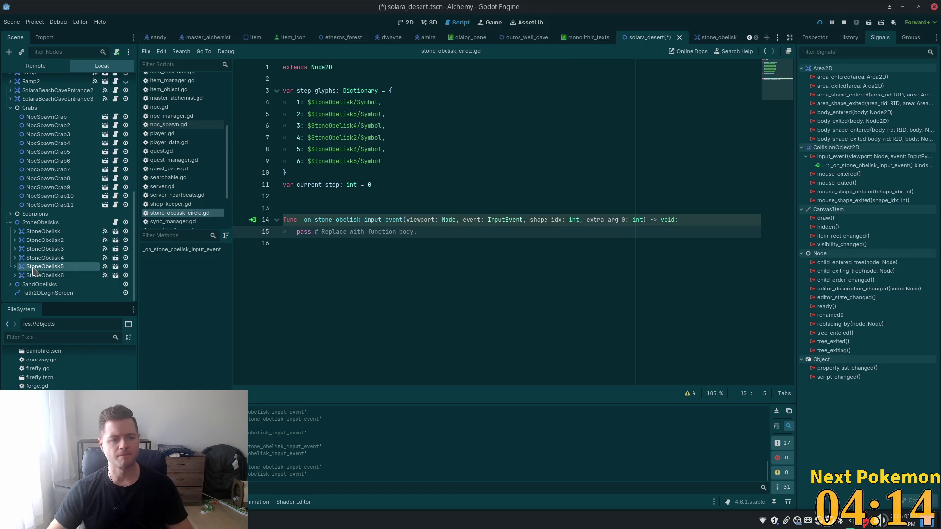
pyautogui.click(407, 23)
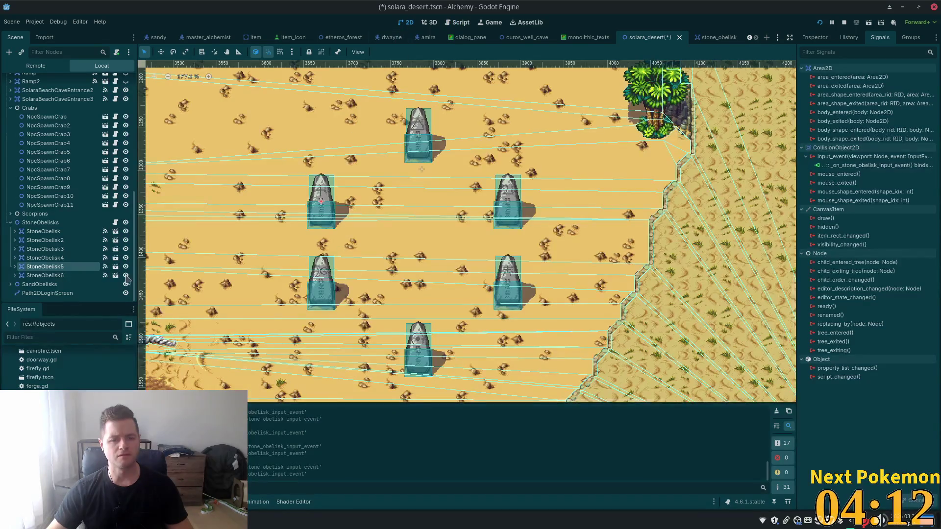
pyautogui.click(39, 258)
pyautogui.click(38, 266)
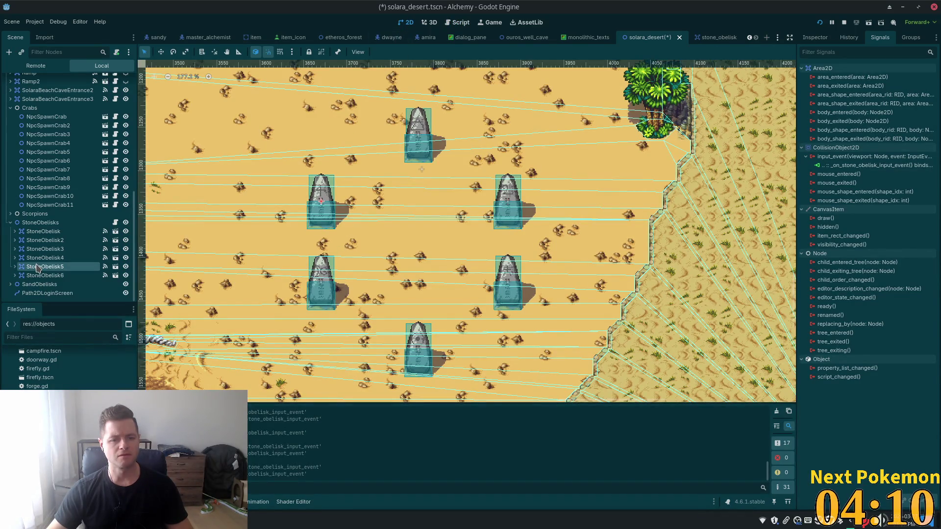
pyautogui.click(39, 240)
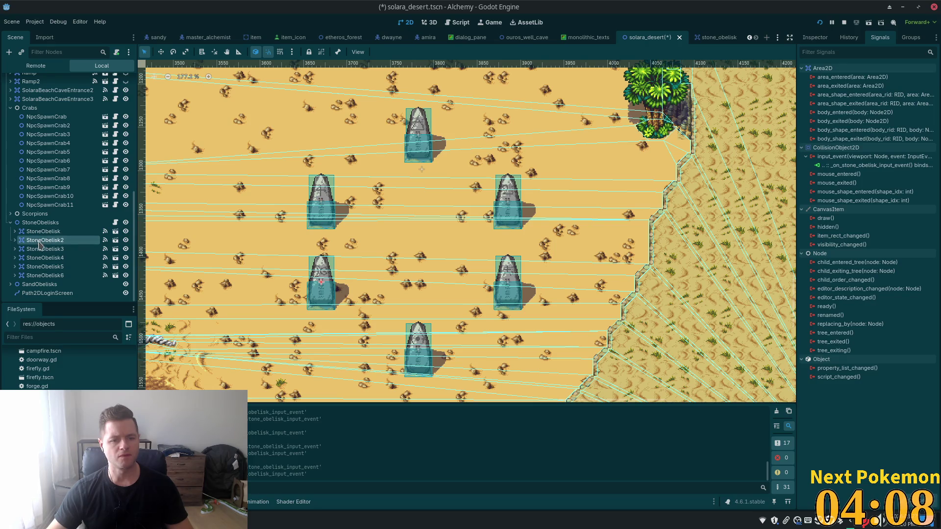
# Step: Edit StoneObelisk2's input_event connection to bind step 4, rechecking it once
pyautogui.rightClick(838, 167)
pyautogui.click(849, 173)
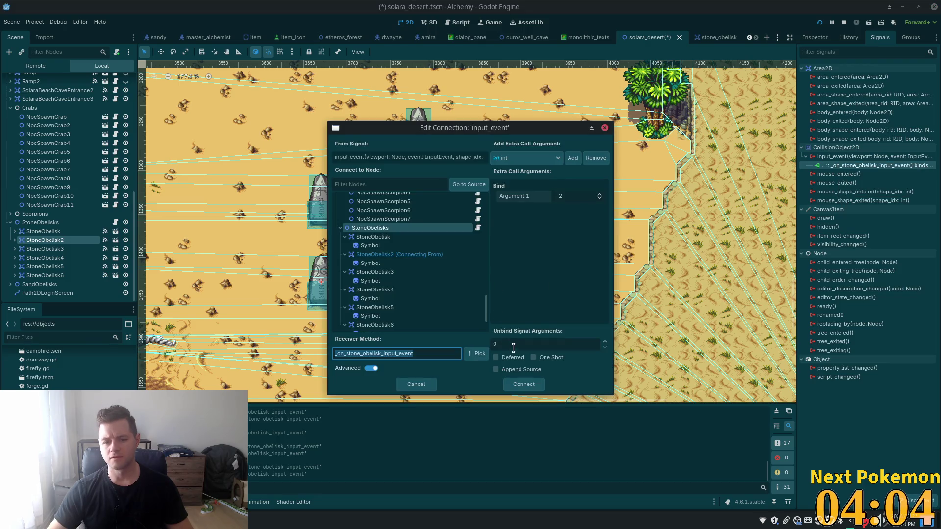
pyautogui.click(573, 196)
pyautogui.write('4')
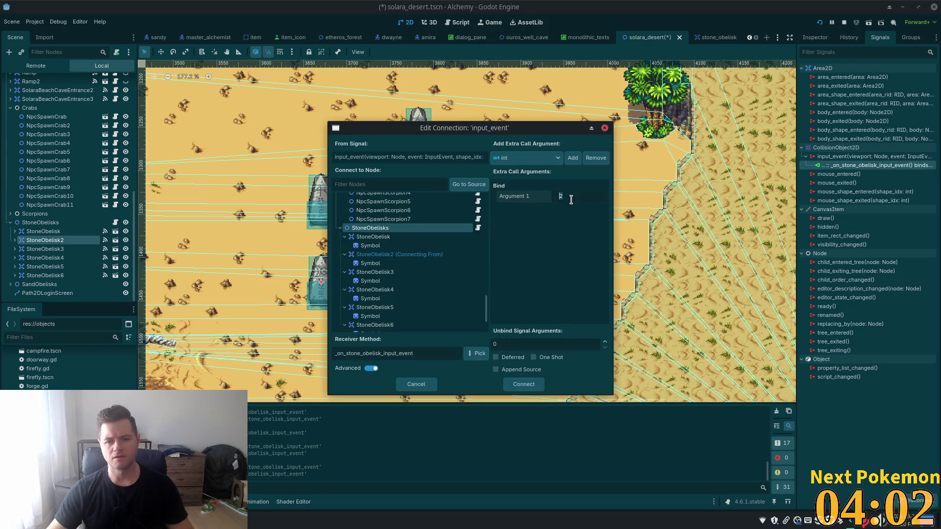
pyautogui.press('Tab')
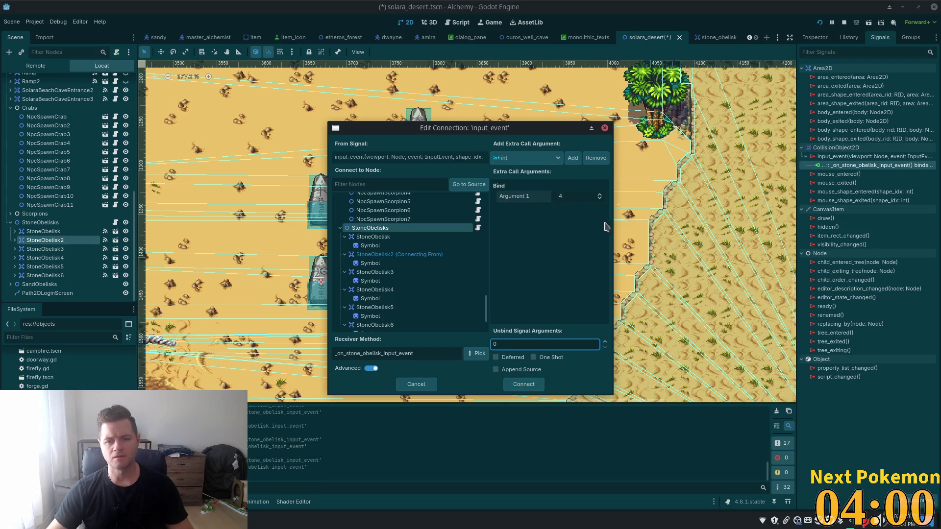
pyautogui.click(604, 127)
pyautogui.rightClick(861, 165)
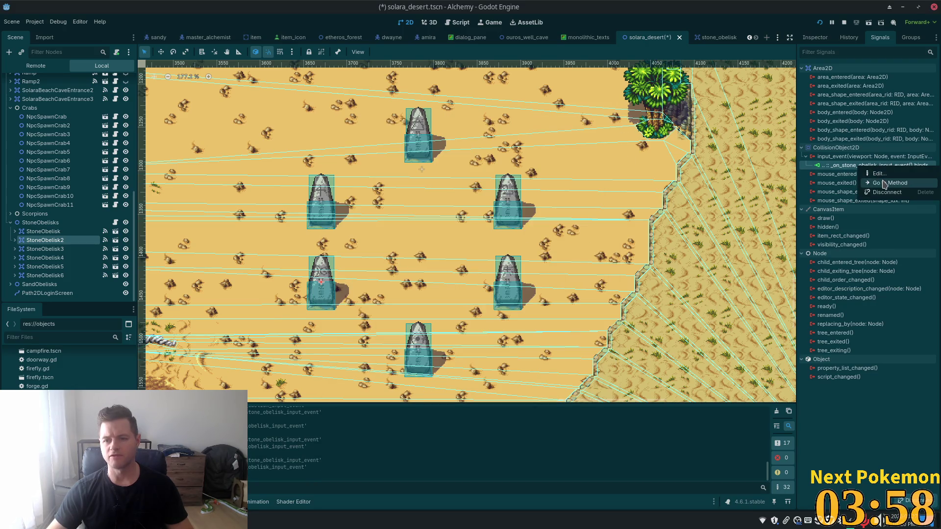
pyautogui.click(879, 173)
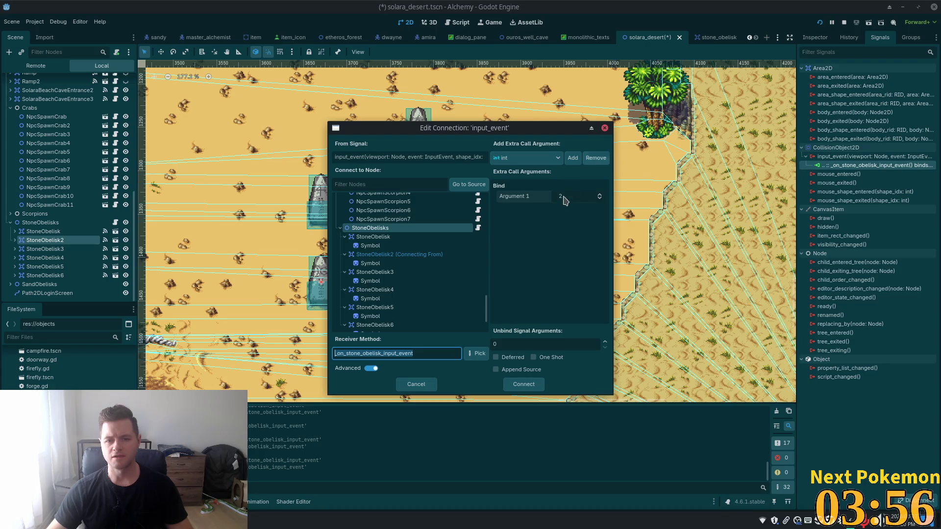
pyautogui.click(566, 196)
pyautogui.write('4')
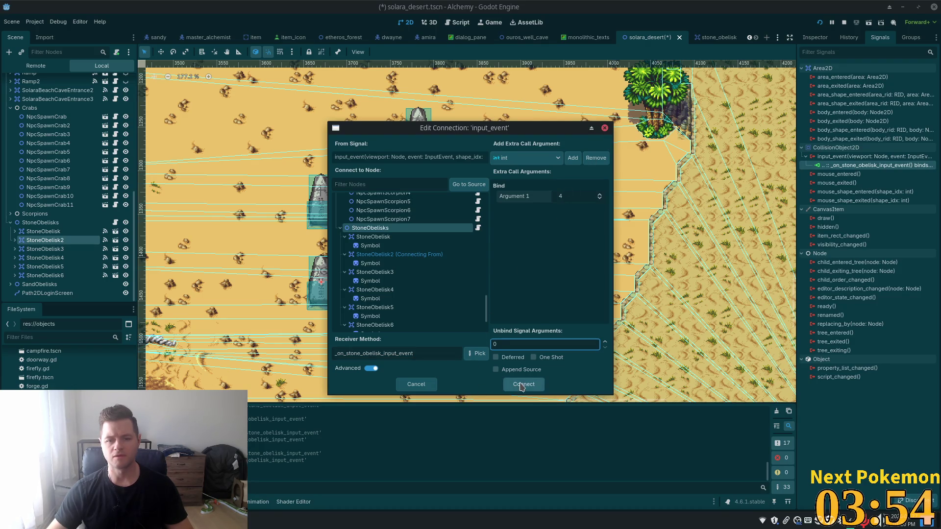
pyautogui.click(519, 384)
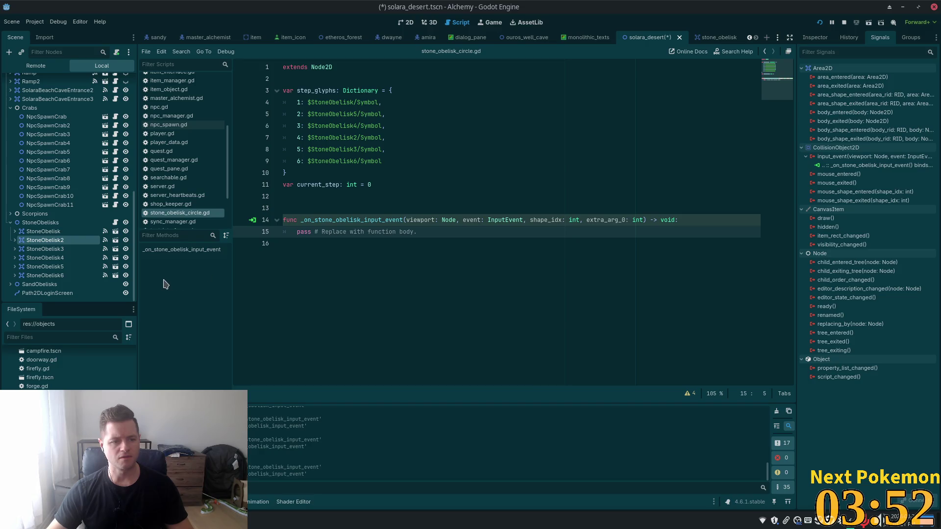
# Step: Edit StoneObelisk3's input_event connection to bind step 5
pyautogui.click(409, 22)
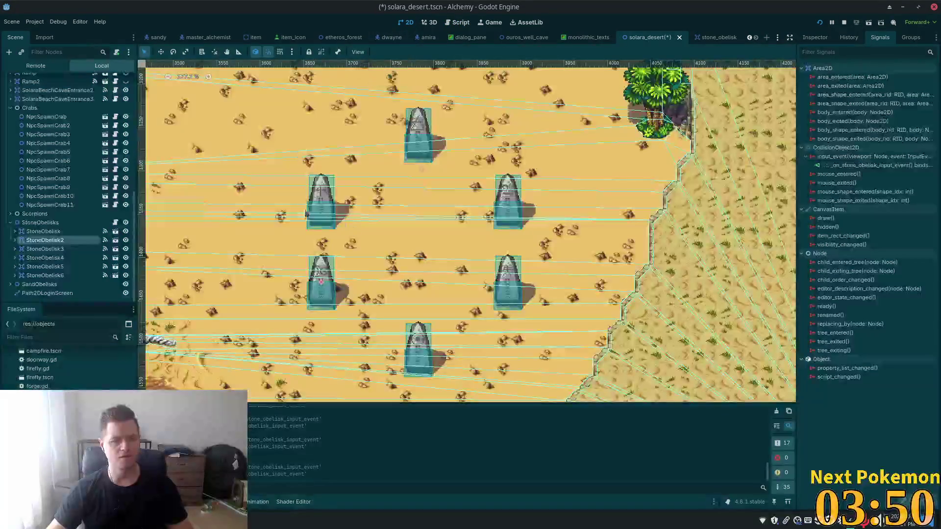
pyautogui.click(56, 267)
pyautogui.click(53, 259)
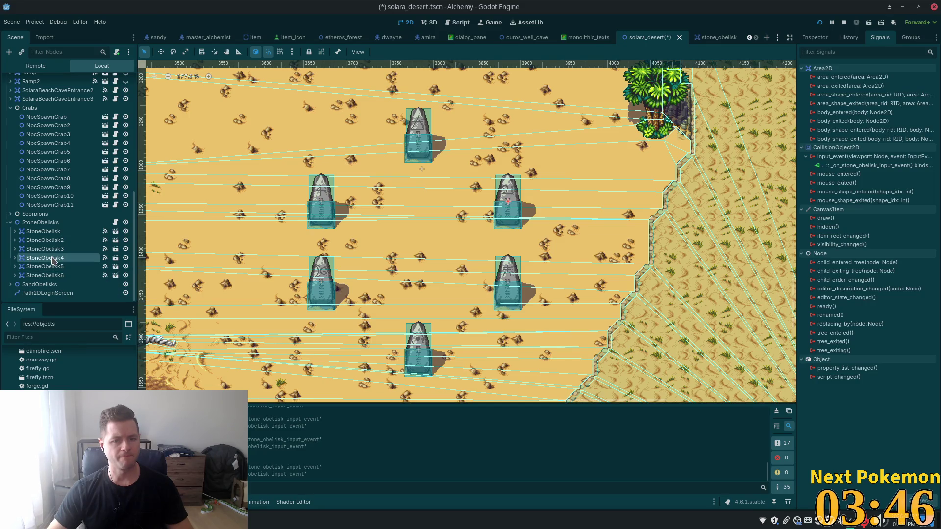
pyautogui.click(46, 250)
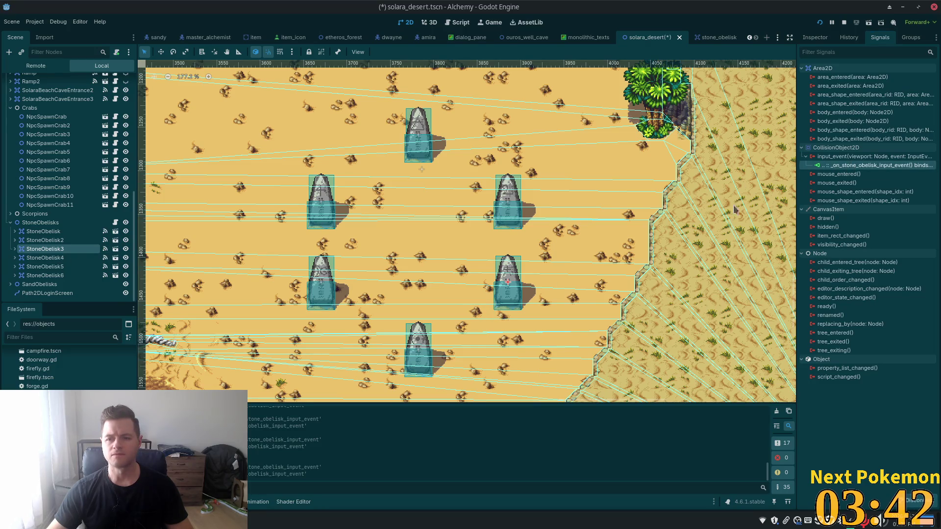
pyautogui.rightClick(857, 165)
pyautogui.click(872, 175)
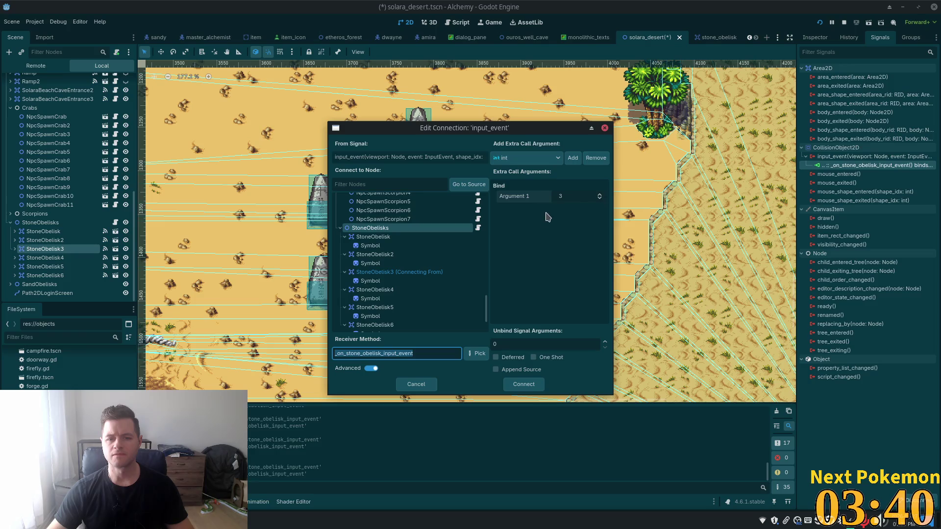
pyautogui.click(575, 198)
pyautogui.write('5')
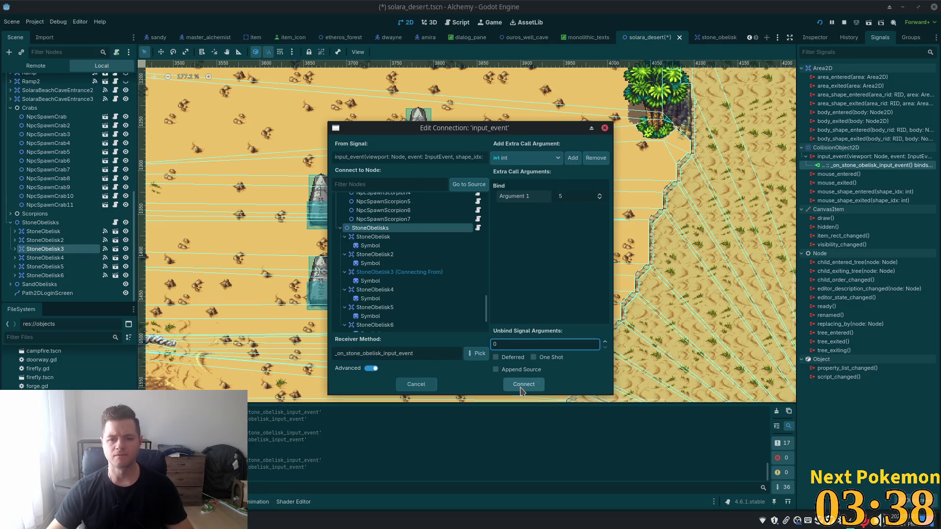
pyautogui.click(520, 384)
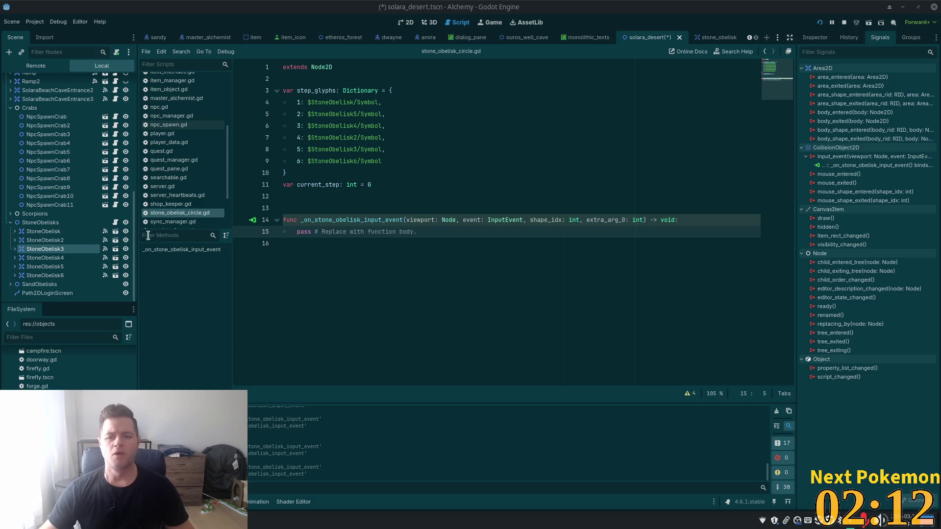
# Step: Move from the Godot step_glyphs dictionary to line 15 of stone_obelisk_circle.gd in Cursor
pyautogui.click(558, 178)
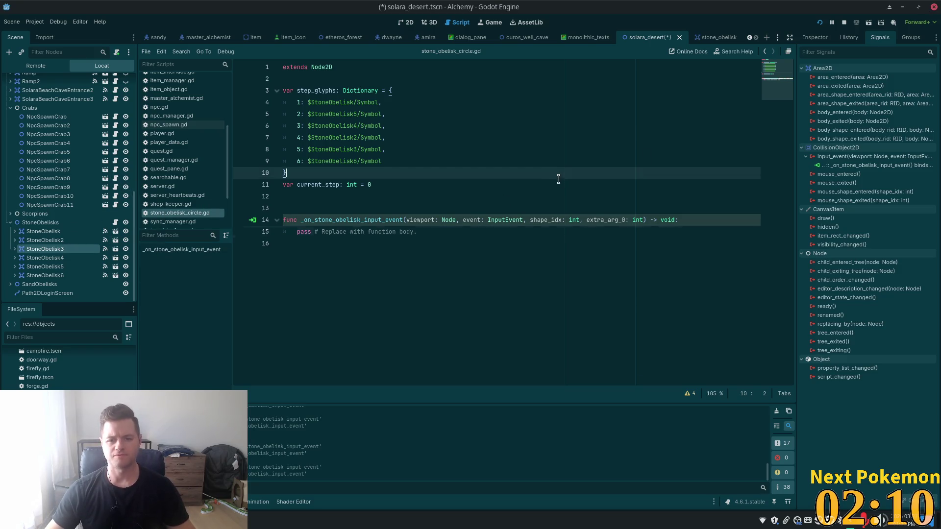
pyautogui.hotkey('alt', 'Tab')
pyautogui.click(328, 185)
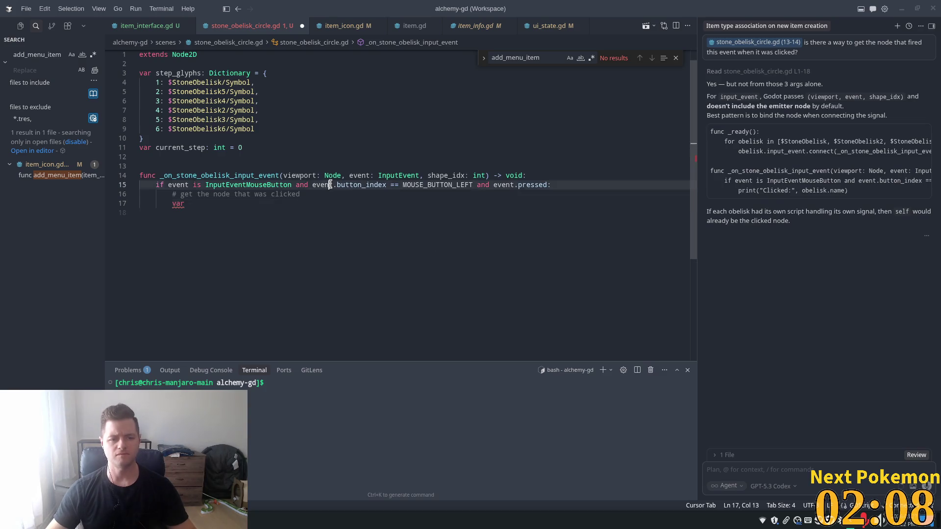
pyautogui.click(235, 205)
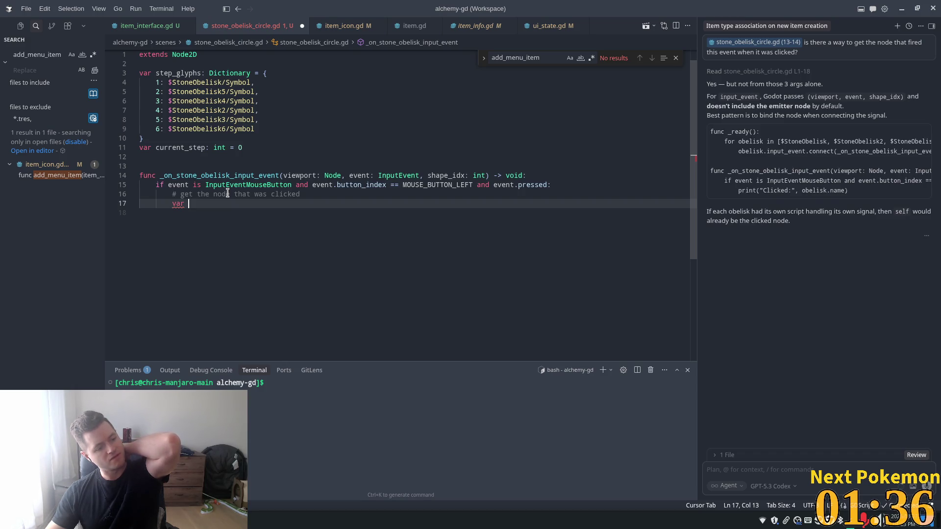
pyautogui.moveTo(240, 189)
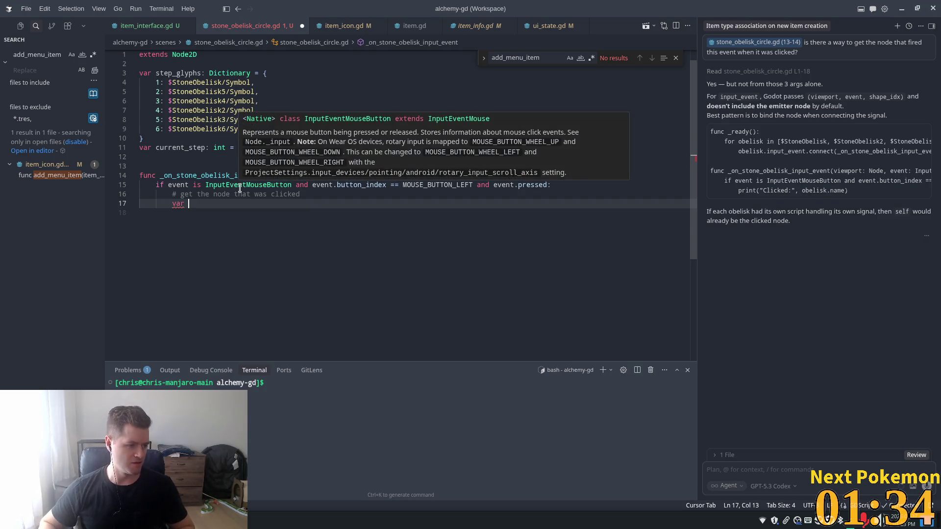